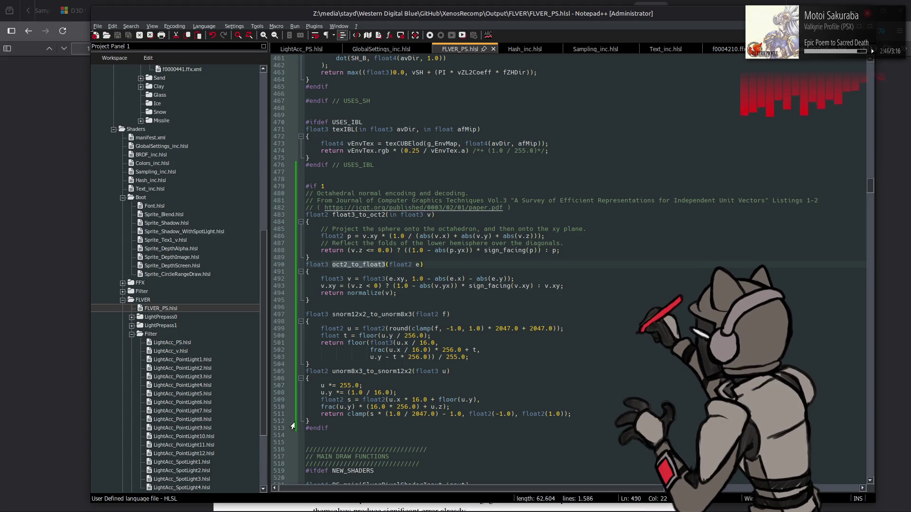
Cut the octahedral normal block and its empty #if 1 wrapper from FLVER_PS.hlsl, save, and open GlobalSettings_inc.hlsl.
mouse_move(573, 414)
left_mouse_down()
mouse_move(318, 403)
mouse_move(306, 192)
mouse_move(326, 173)
left_mouse_up()
key("Delete")
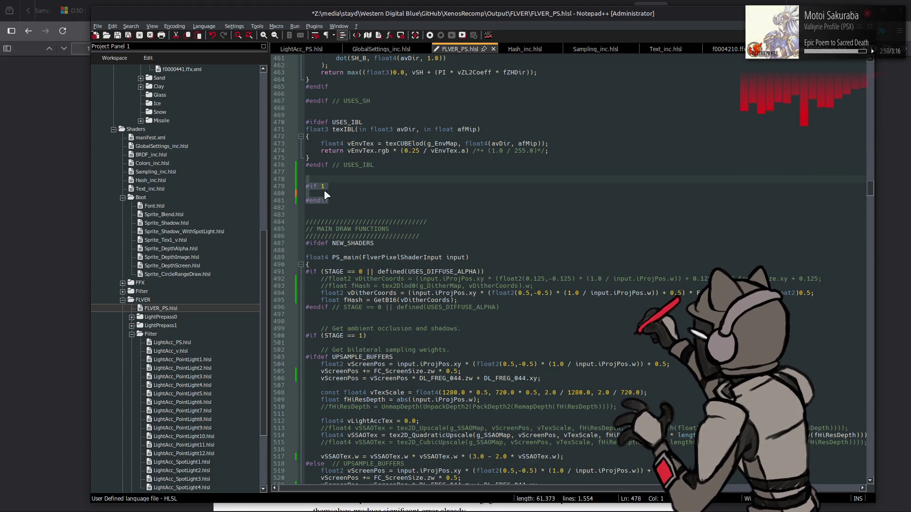
key("Delete")
key("ctrl+s")
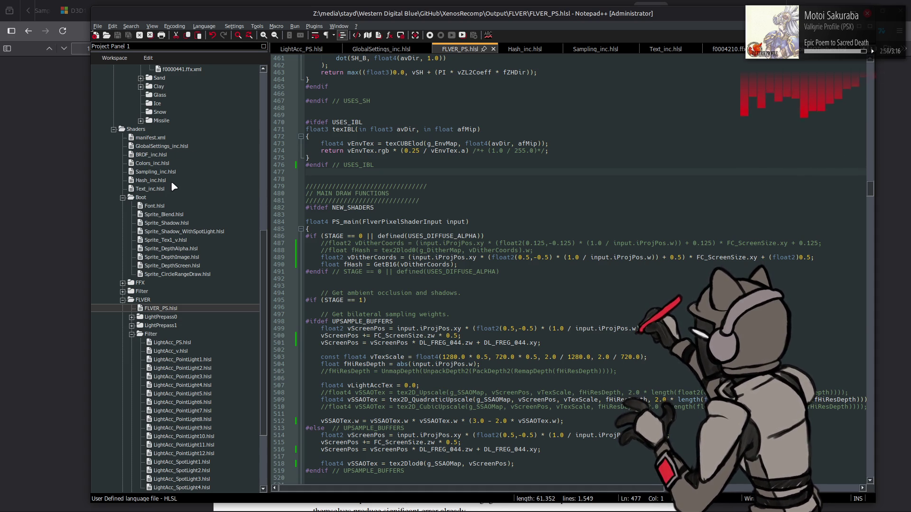
double_click(161, 147)
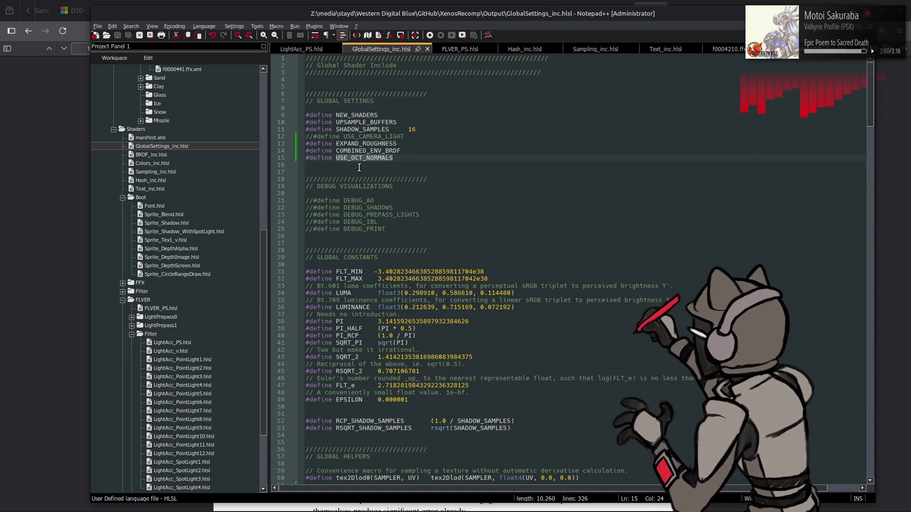
Find the #ifdef USE_OCT_NORMALS block in GlobalSettings_inc.hlsl and place the caret just below it.
key("ctrl+f")
left_click(831, 342)
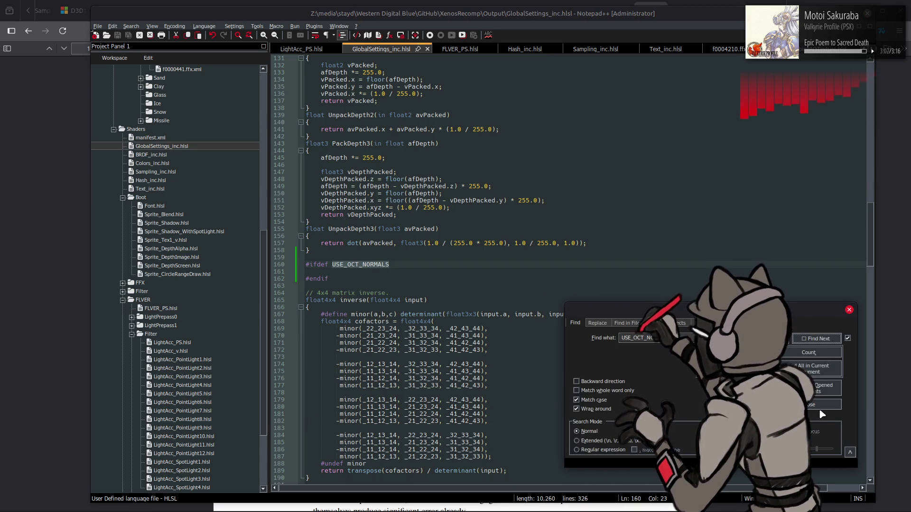
key("Escape")
left_click(382, 271)
Paste the octahedral normal encoding functions into the block and save the file.
key("ctrl+v")
scroll(382, 285, "down", 5)
key("ctrl+s")
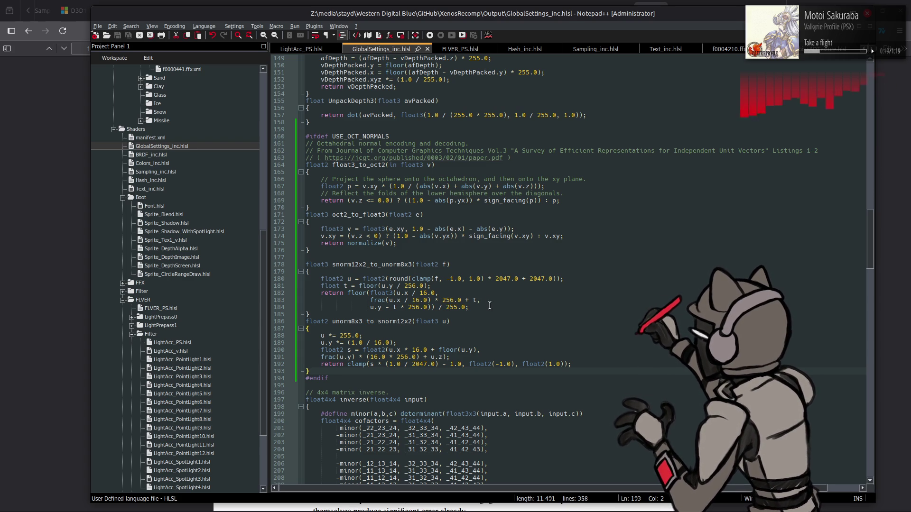
double_click(398, 280)
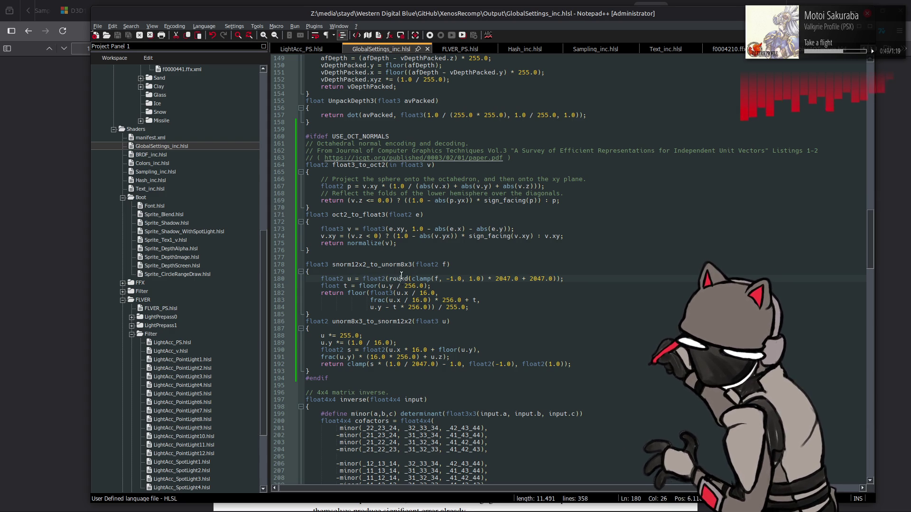
Replace round with floor on line 180, change the final 2047.0 to 2047.5, and save.
left_click(404, 280)
left_click(452, 351)
double_click(453, 351)
key("ctrl+c")
double_click(401, 279)
key("ctrl+v")
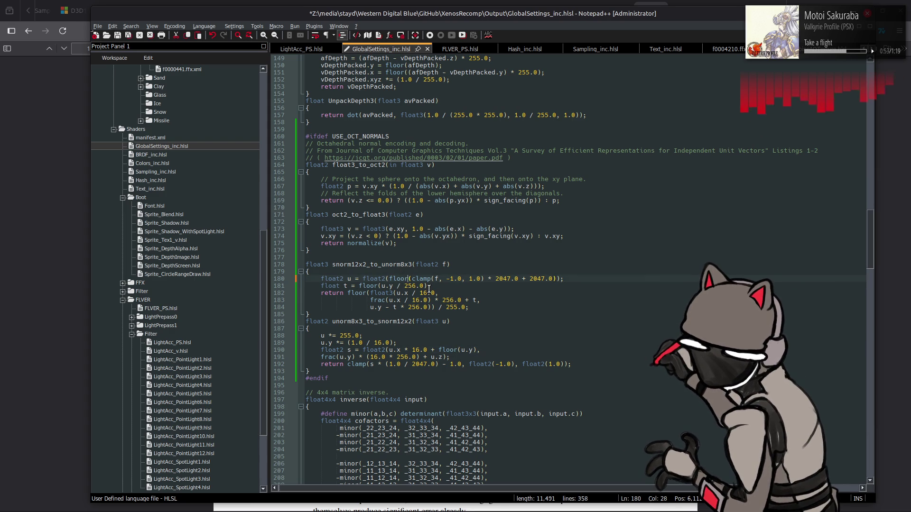
double_click(550, 279)
type("5")
key("ctrl+s")
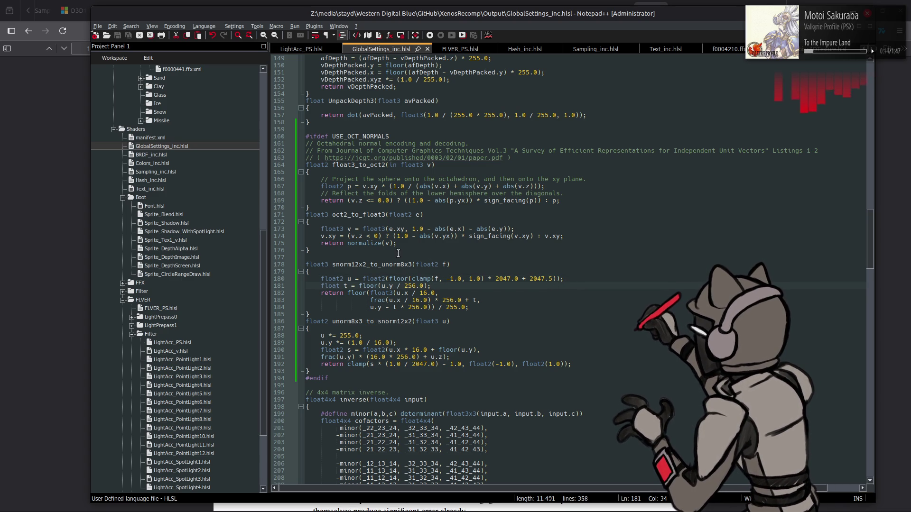
Append a '// Modified' comment to line 180 noting it now uses floor(x+0.5), and save.
left_click(603, 280)
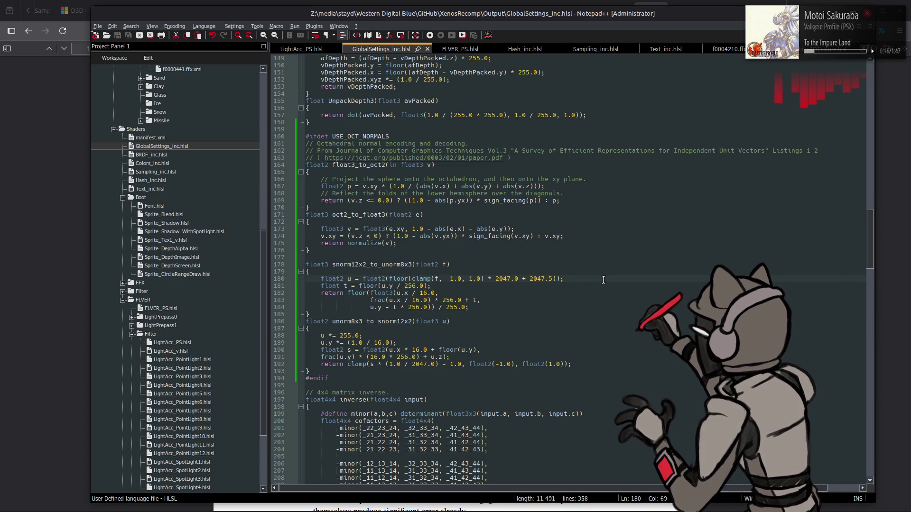
type("  // ")
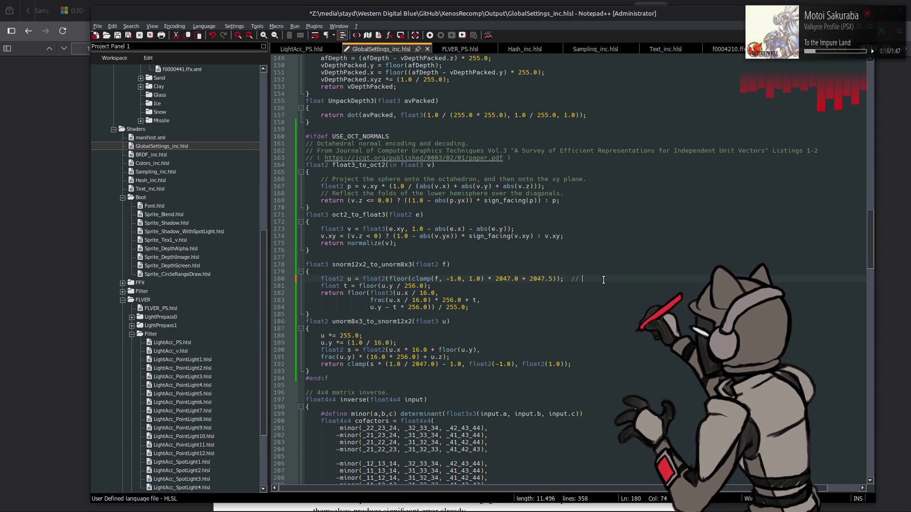
type("Mod")
type("ifi")
type("ed to us")
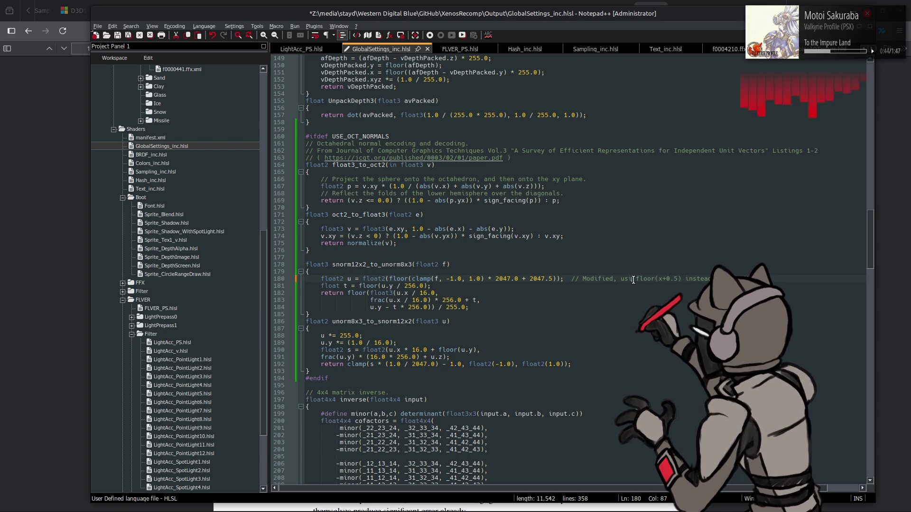
type("in")
left_click(780, 275)
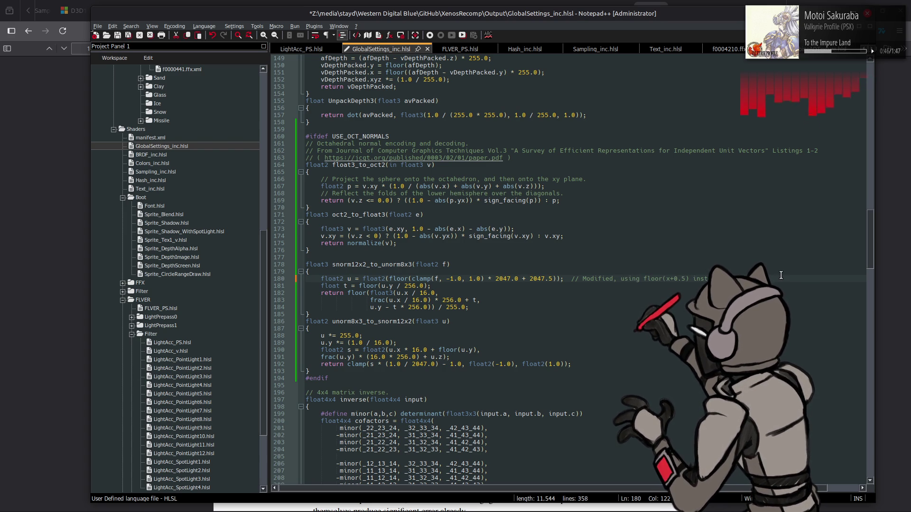
key("ctrl+s")
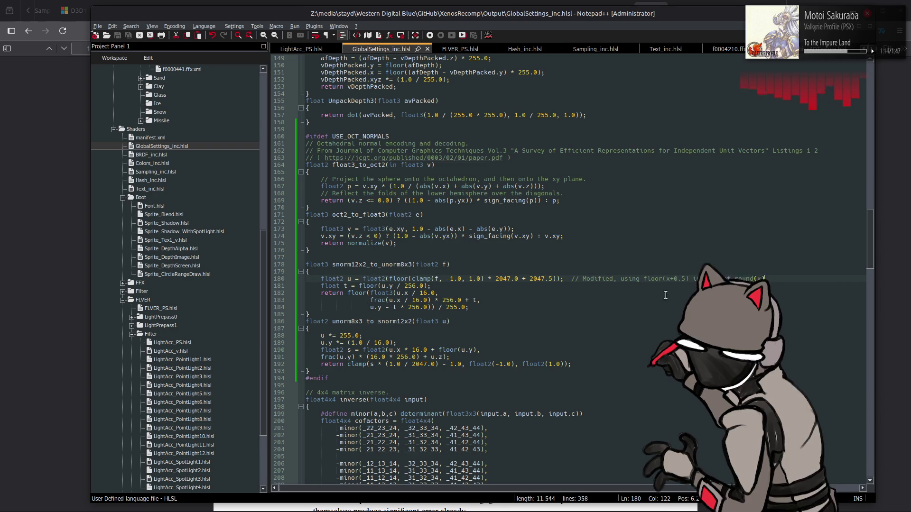
left_click(610, 300)
Rerun the previous shader compile command in the command console.
key("alt+Tab")
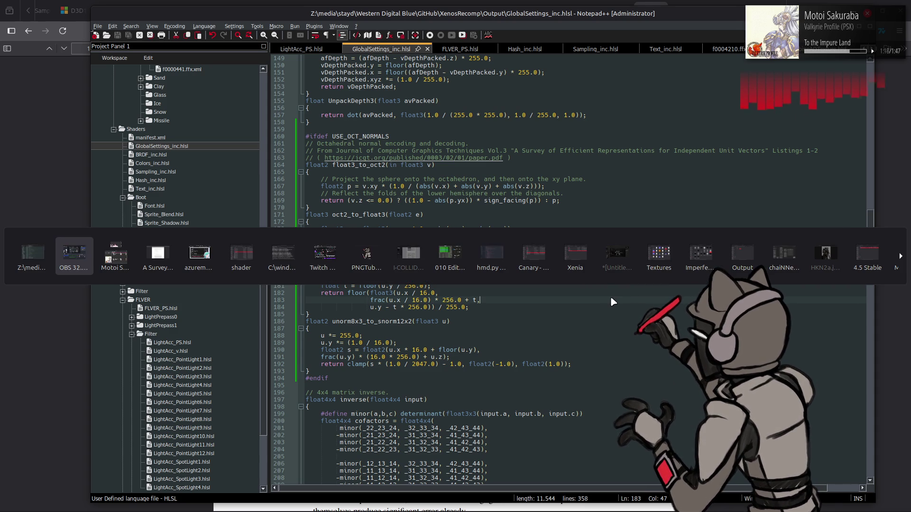
key("alt+Tab")
key("alt+Tab")
key("alt+Tab")
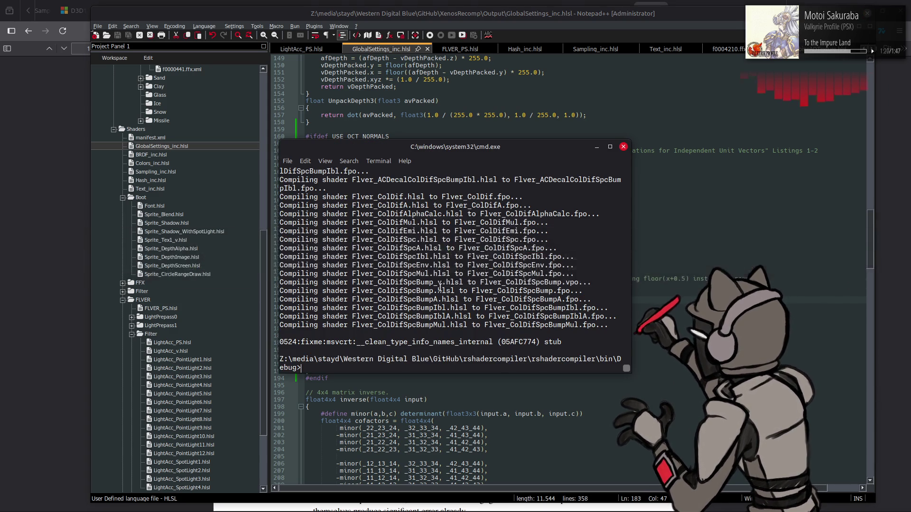
key("Up")
key("Return")
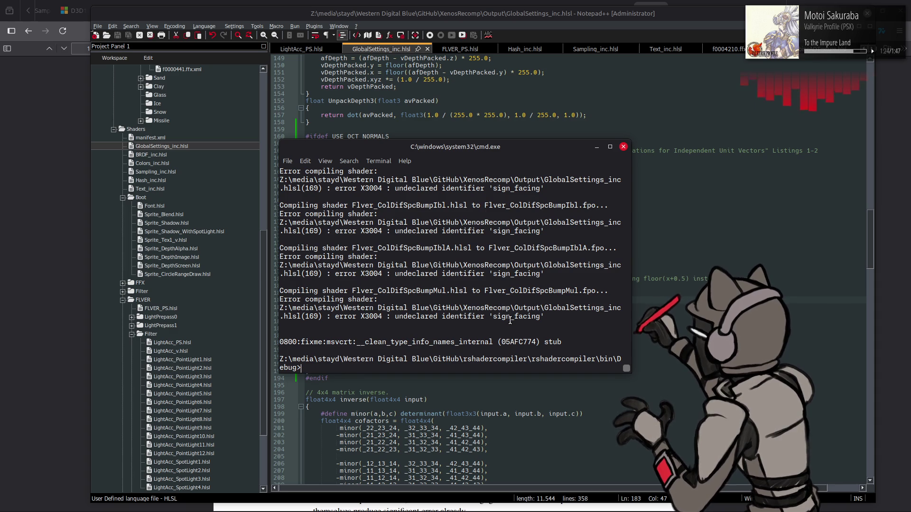
Back in GlobalSettings_inc.hlsl, cut the sign_facing helper functions and remove the leftover blank lines.
key("alt+Tab")
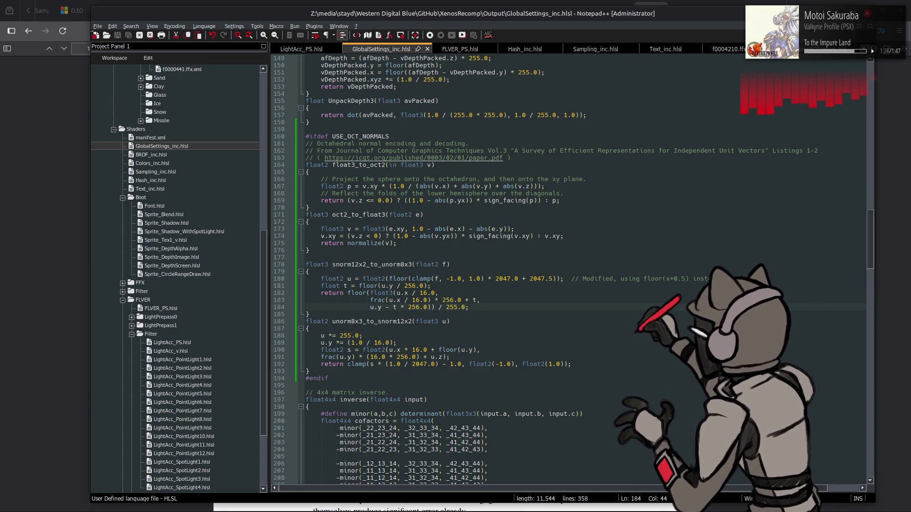
key("Down")
scroll(522, 271, "down", 19)
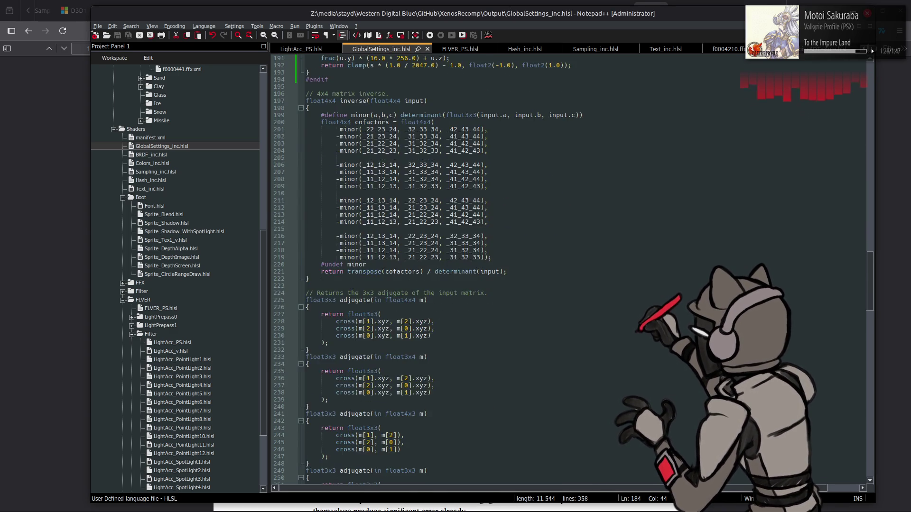
scroll(384, 313, "down", 14)
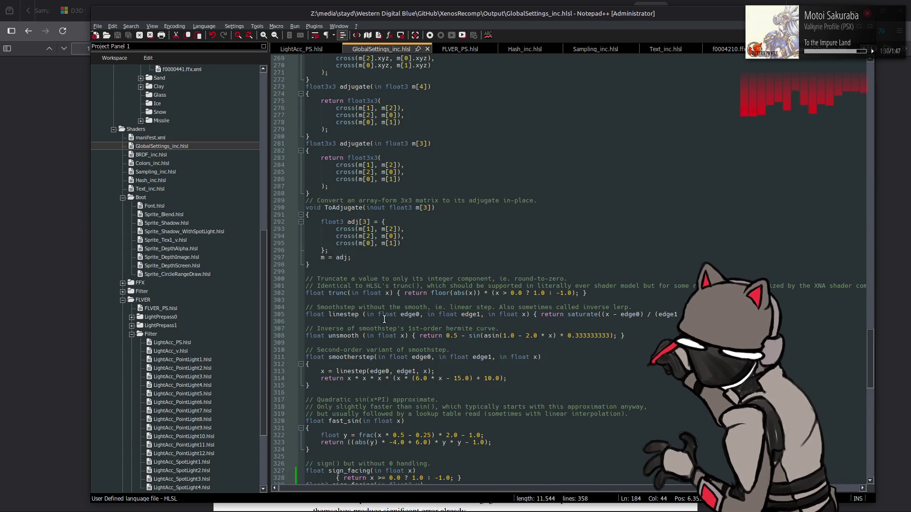
scroll(505, 315, "down", 5)
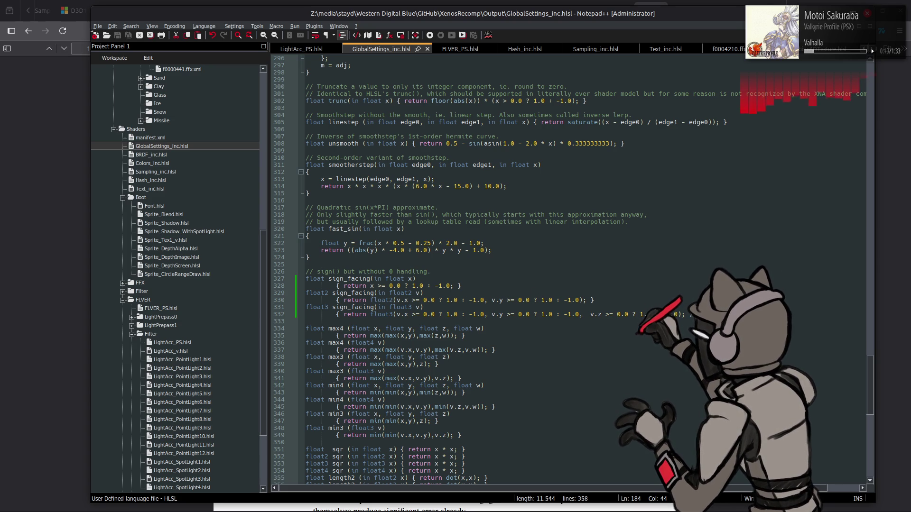
left_click_drag(641, 313, 303, 272)
key("Delete")
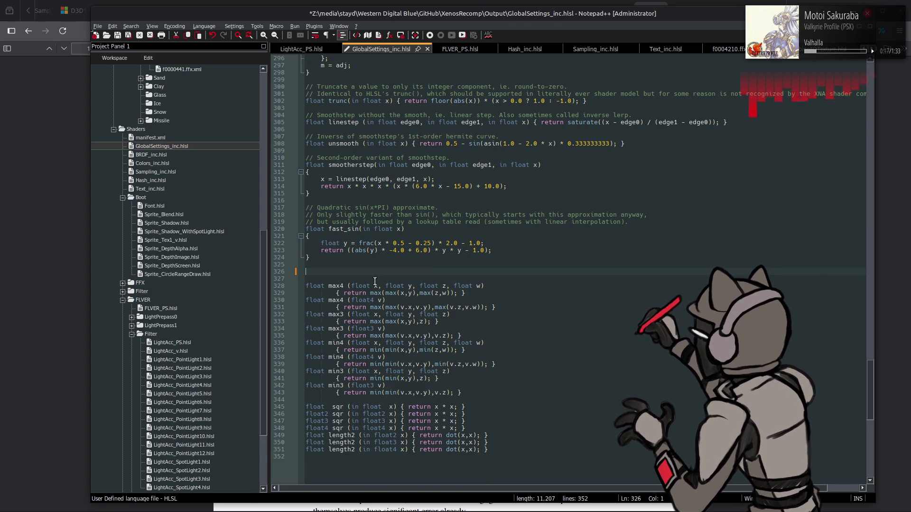
key("BackSpace")
key("BackSpace")
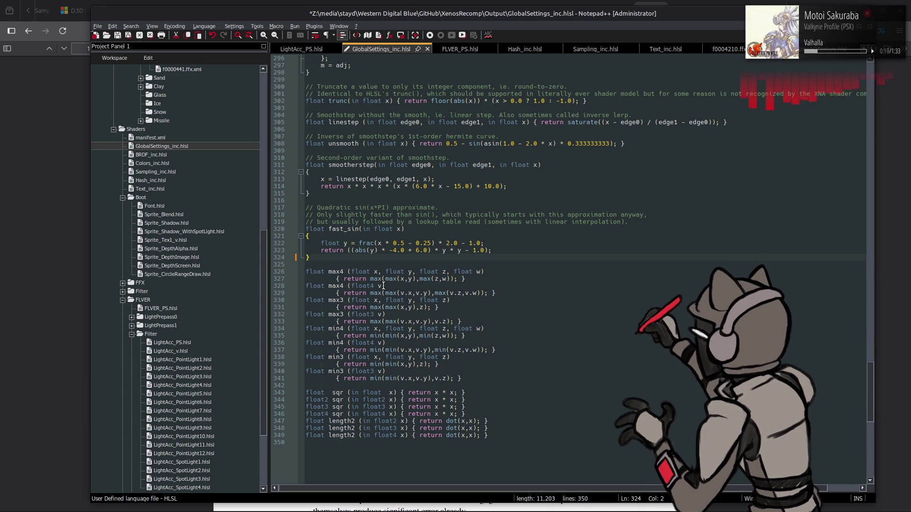
Paste the sign_facing helpers after UnpackDepth3's closing brace, above the octahedral block, and save.
scroll(384, 285, "up", 20)
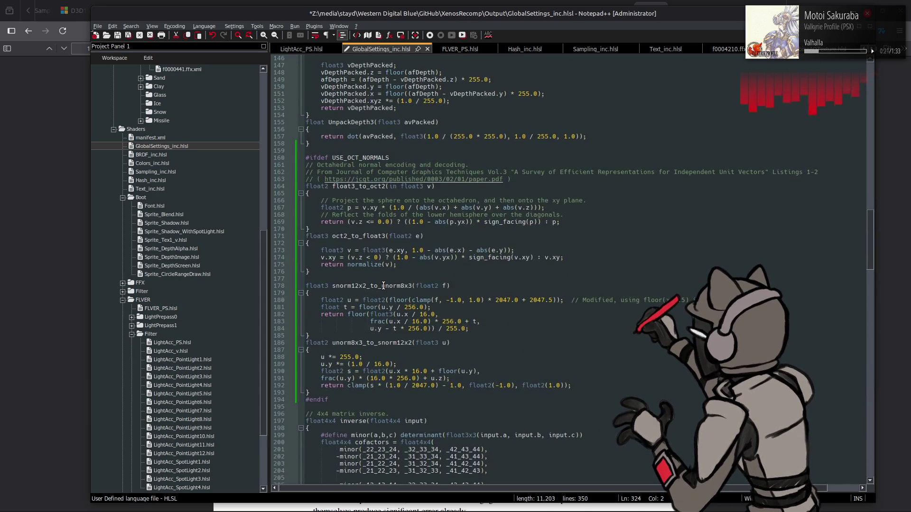
scroll(384, 285, "down", 9)
scroll(384, 285, "up", 11)
left_click(336, 185)
key("ctrl+v")
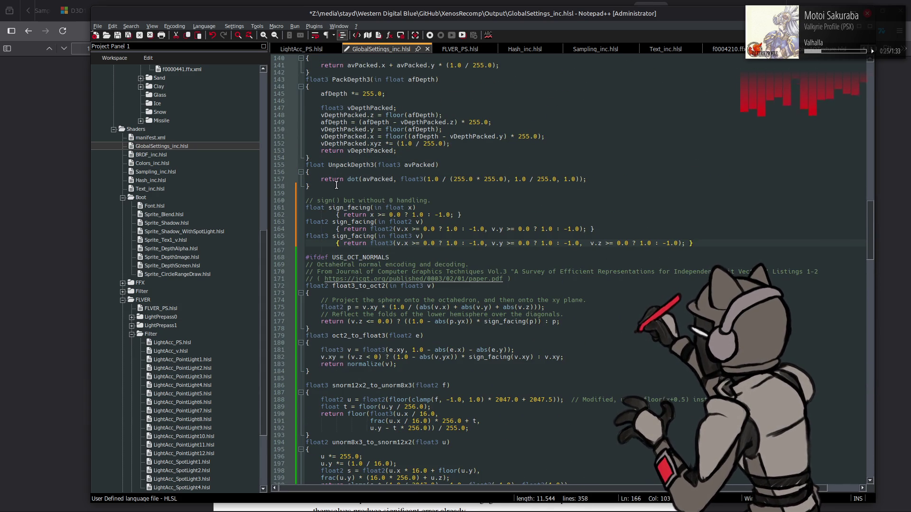
key("ctrl+s")
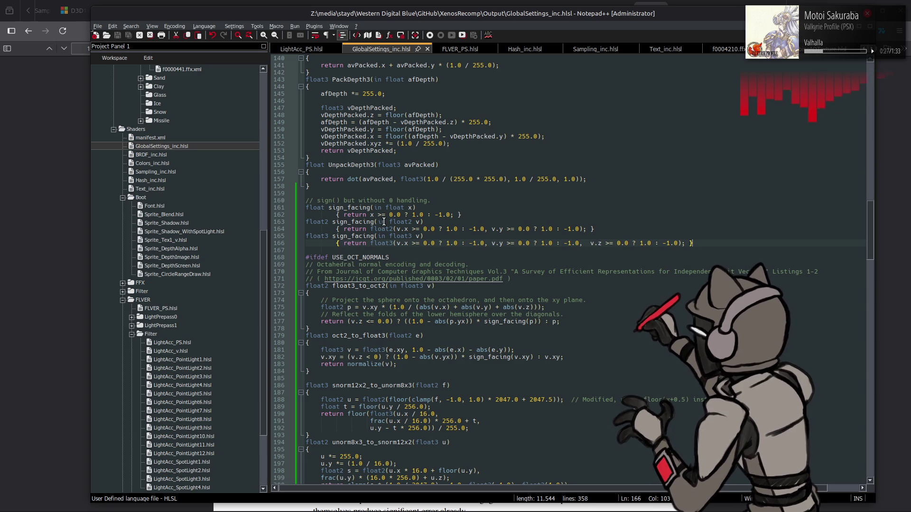
key("alt+Tab")
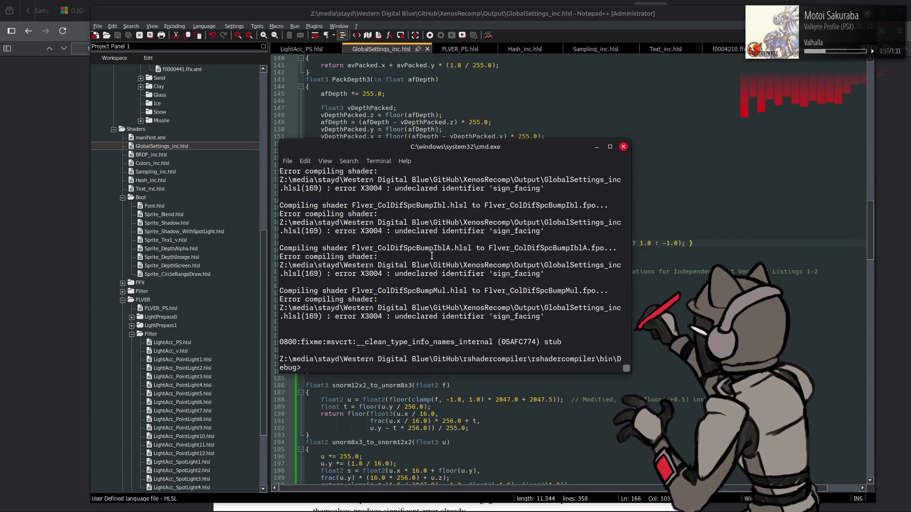
Rerun the compile and review the float2 uses in the octahedral helpers around lines 188–191.
key("Up")
key("Return")
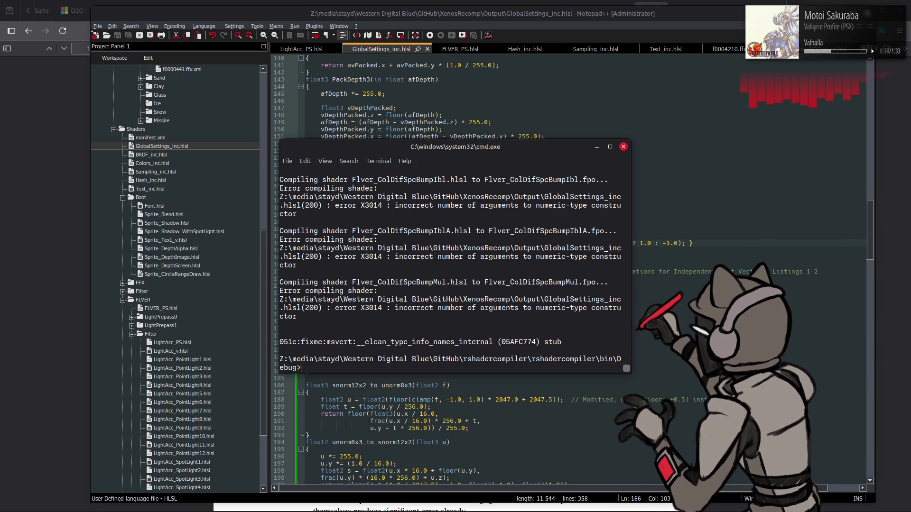
left_click(674, 292)
scroll(504, 352, "down", 5)
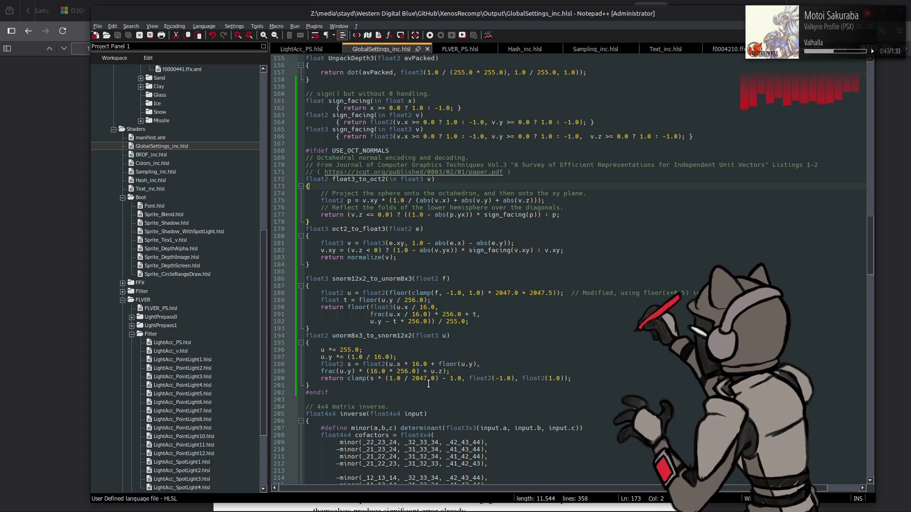
double_click(490, 377)
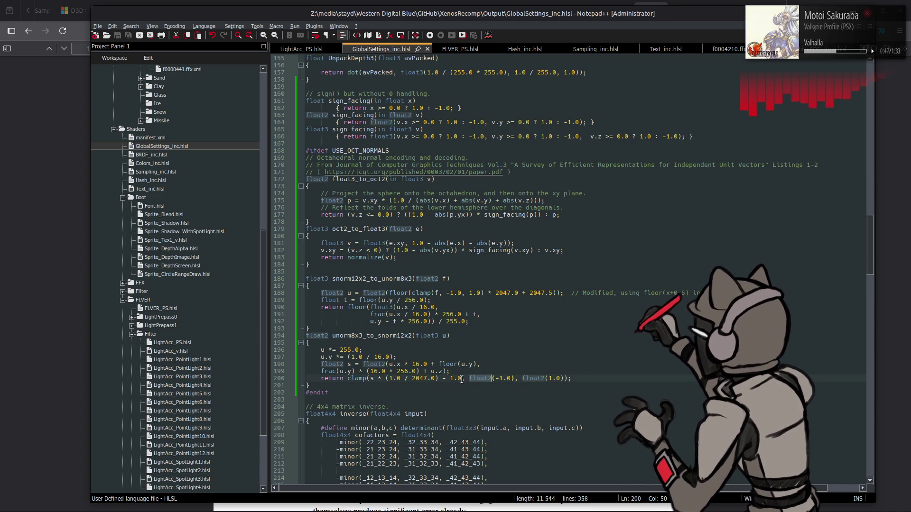
left_click(321, 371)
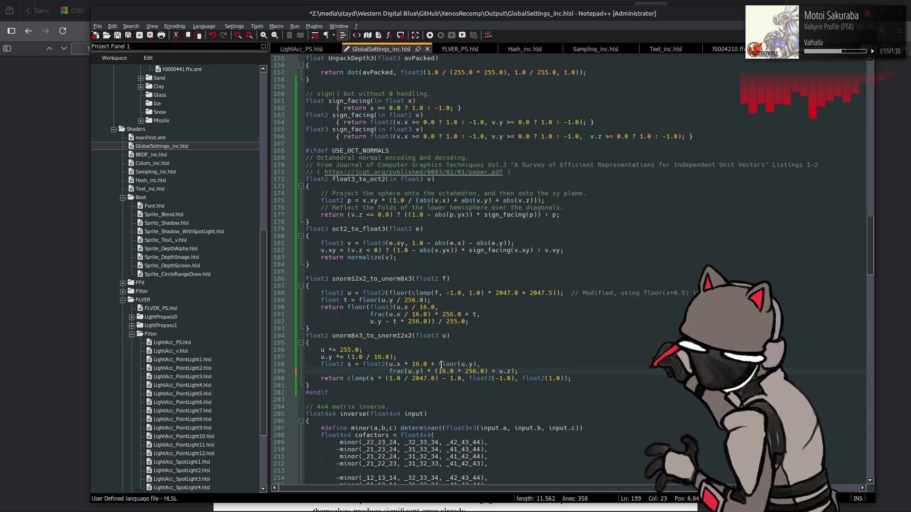
left_click(396, 308)
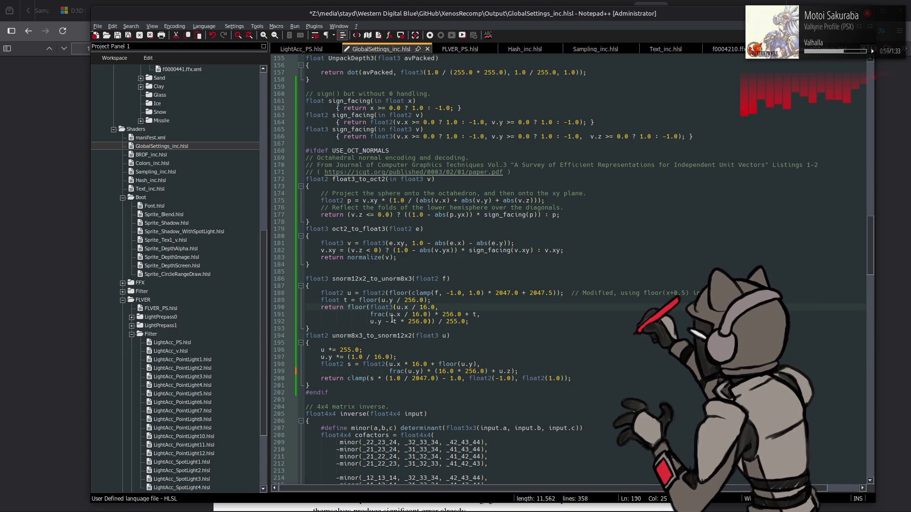
left_click(370, 314)
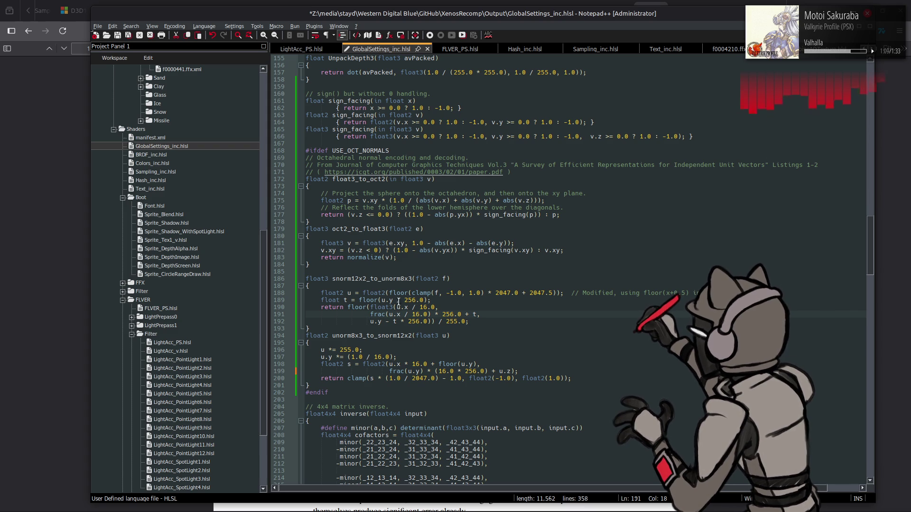
left_click(386, 293)
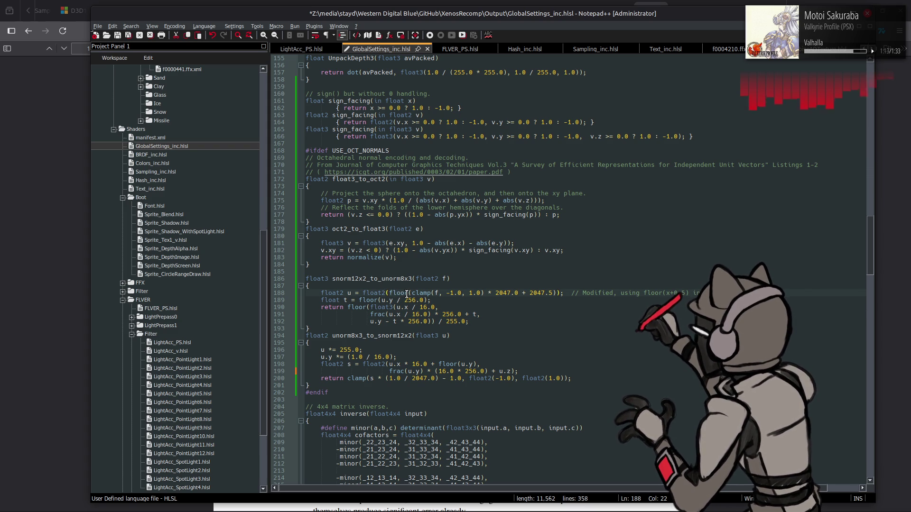
left_click(406, 293)
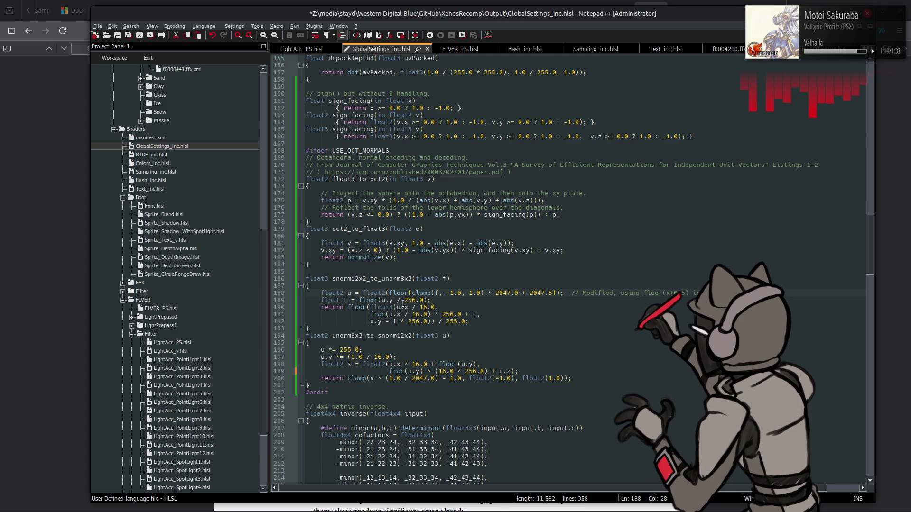
Remove the float2 wrapper and its leftover parentheses on line 188, and save.
double_click(374, 293)
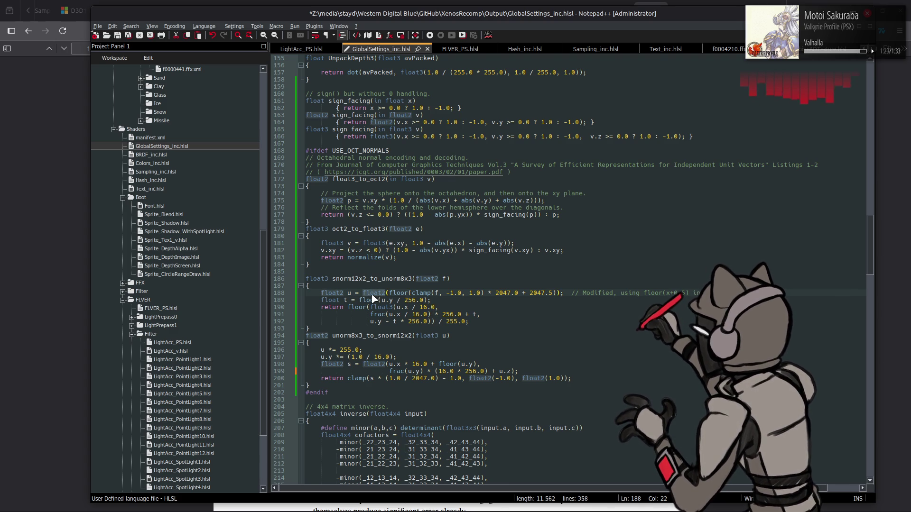
key("Delete")
key("Right")
key("BackSpace")
left_click(534, 294)
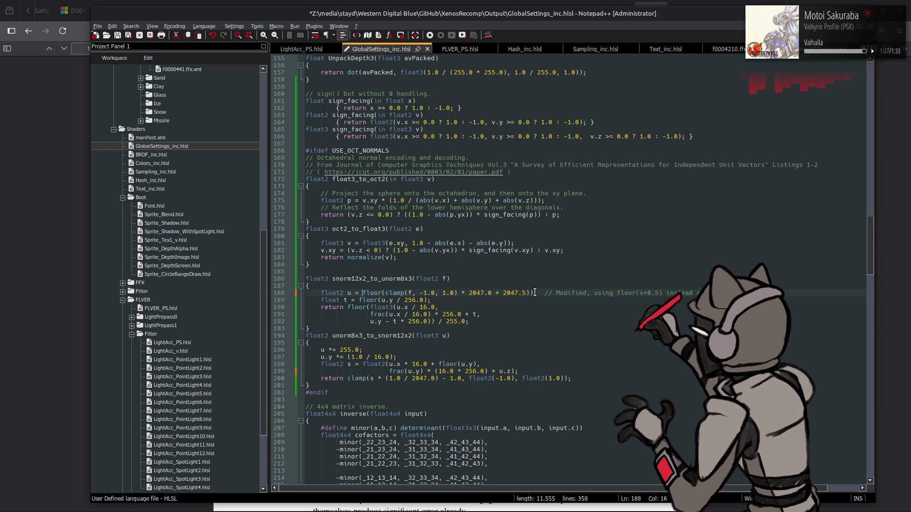
key("BackSpace")
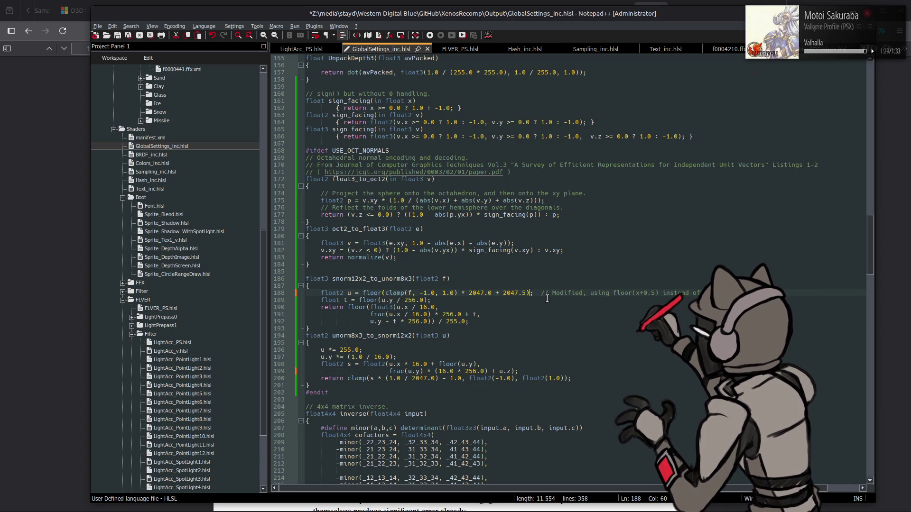
key("ctrl+s")
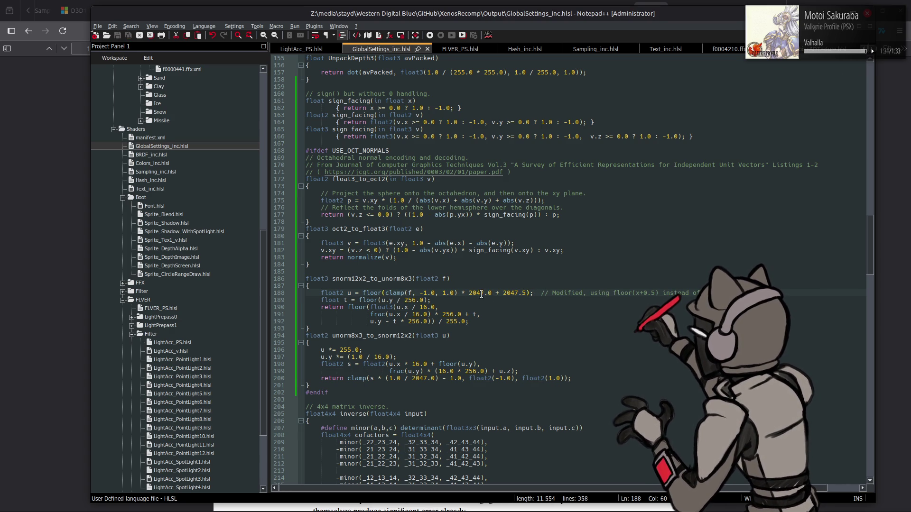
Turn both float2 calls on line 200 into (float2) casts.
left_click(492, 378)
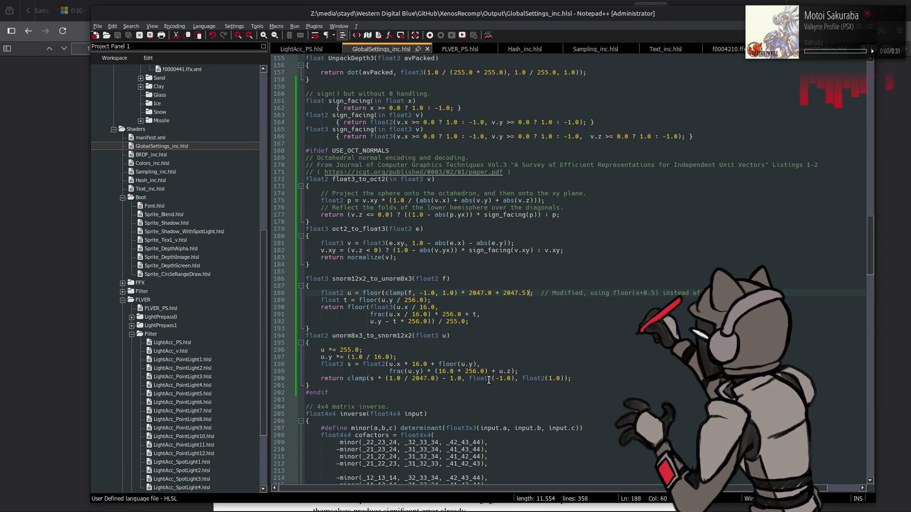
type(")")
left_click(469, 378)
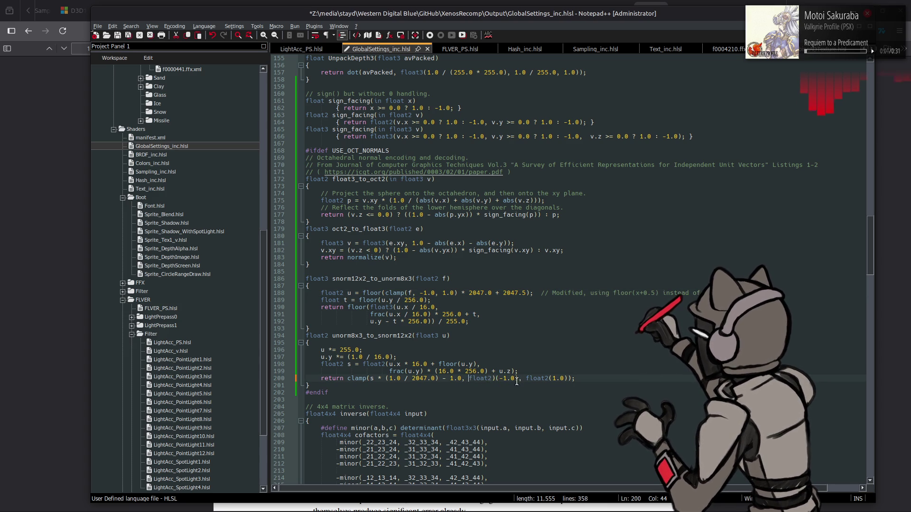
type("(")
left_click(530, 378)
type("(")
left_click(557, 378)
type(")")
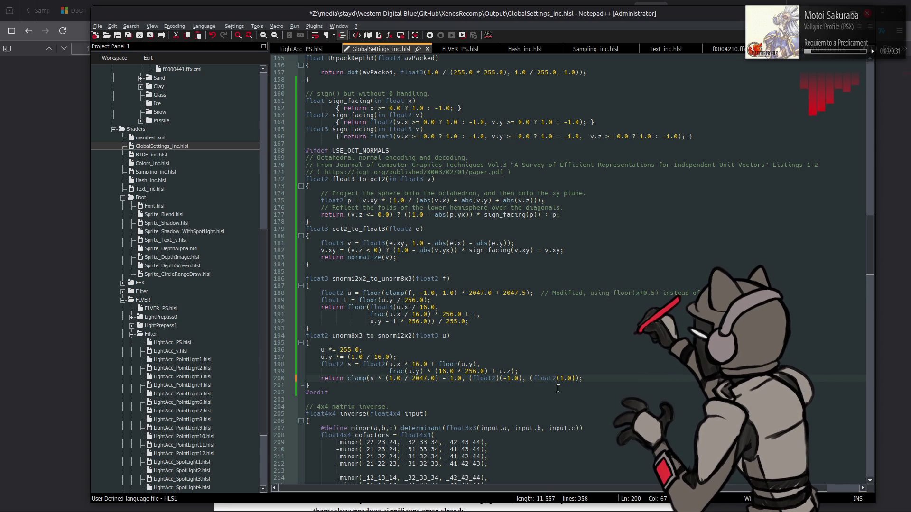
Drop the parentheses around -1.0 and 1.0 on line 200, and save.
key("Delete")
left_click(569, 383)
key("Delete")
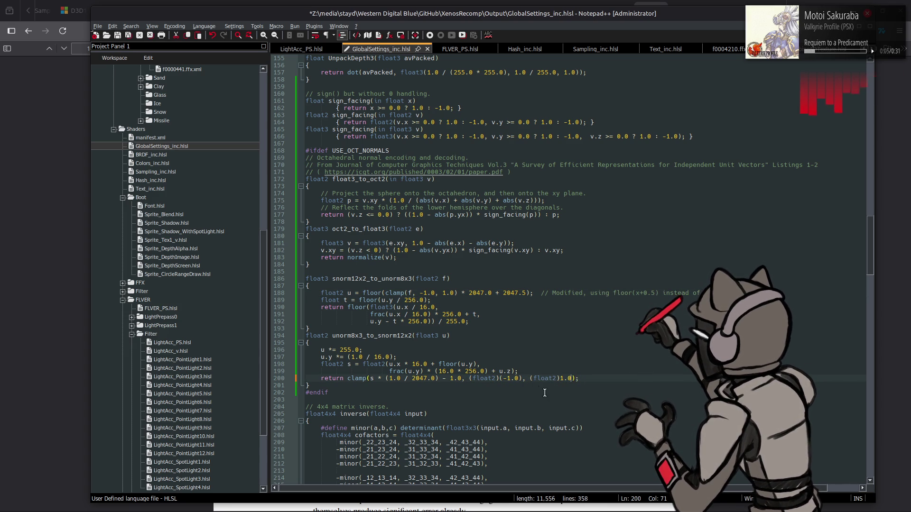
left_click(520, 378)
key("Delete")
left_click(500, 378)
key("Delete")
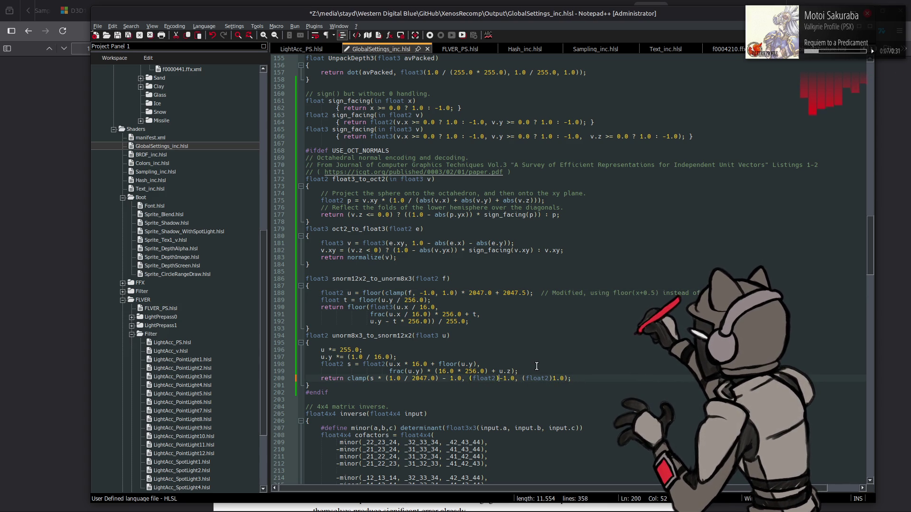
key("ctrl+s")
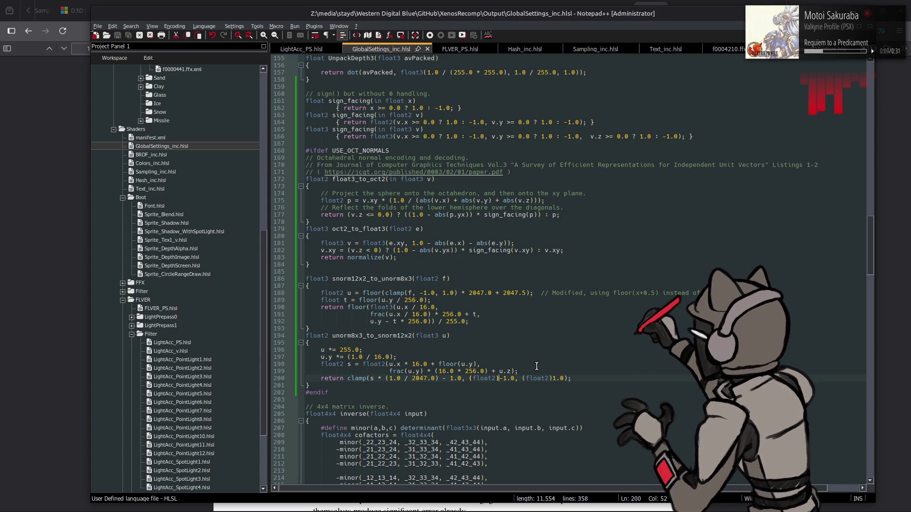
Break the float2 arguments on line 198 onto their own indented line.
left_click(389, 364)
key("Return")
key("Tab")
left_click(388, 378)
key("BackSpace")
key("BackSpace")
key("BackSpace")
key("BackSpace")
key("BackSpace")
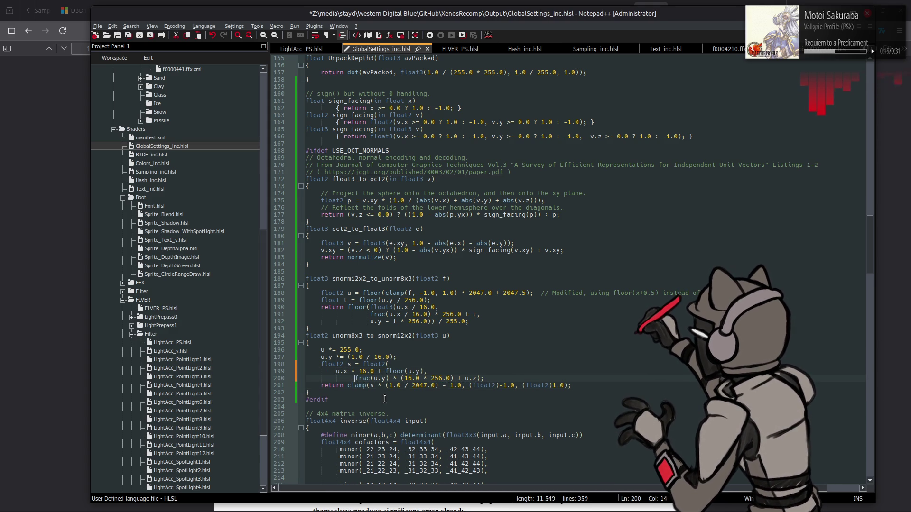
key("BackSpace")
key("BackSpace")
key("BackSpace")
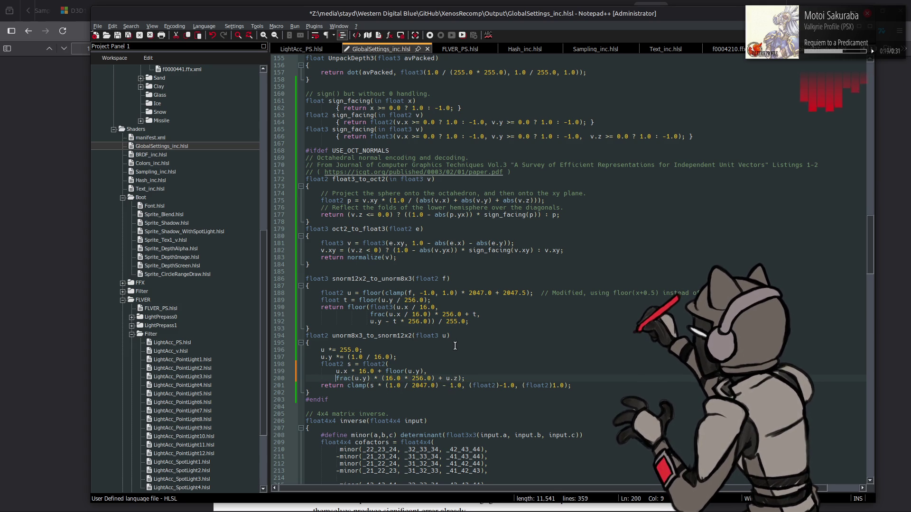
Split the float3 arguments on line 190 across indented lines, with closing parentheses on their own line.
left_click(381, 308)
key("Return")
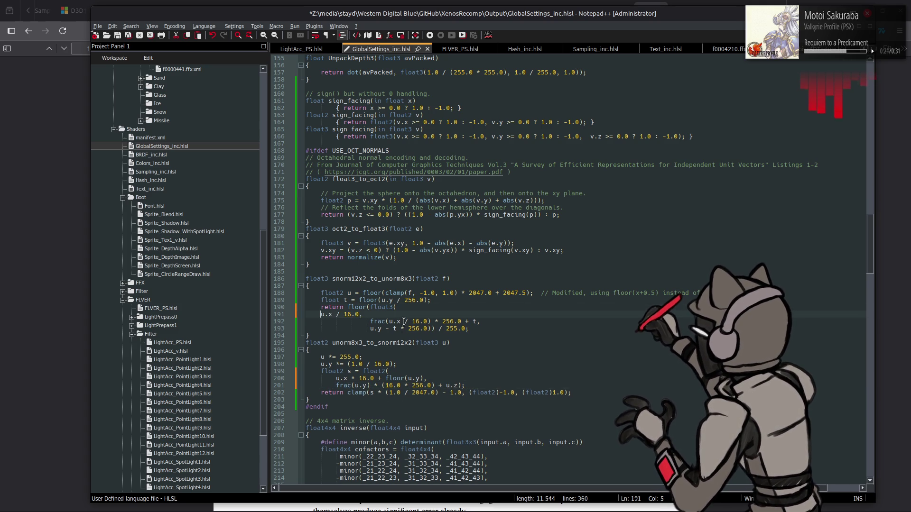
key("Tab")
mouse_move(372, 323)
left_mouse_down()
mouse_move(321, 323)
mouse_move(370, 331)
left_mouse_up()
key("BackSpace")
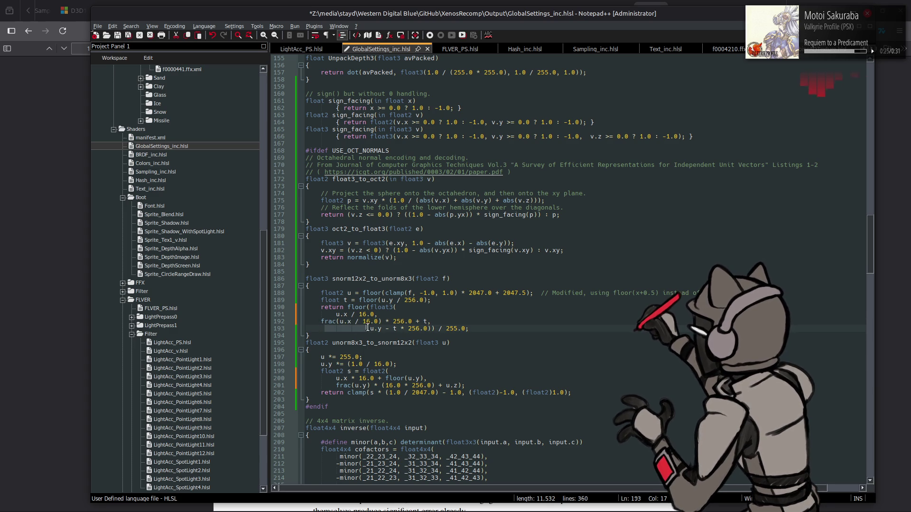
key("BackSpace")
key("Up")
key("Tab")
key("Down")
key("Home")
key("Tab")
left_click(399, 328)
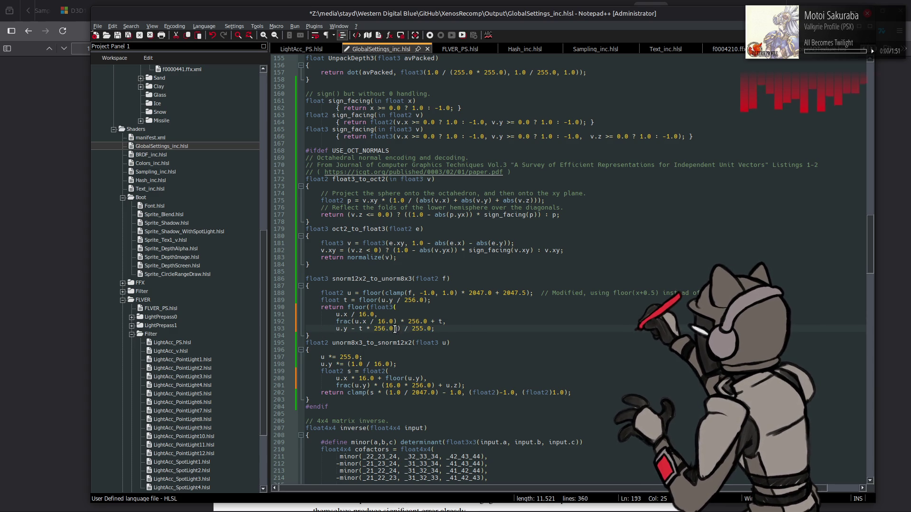
key("Return")
key("BackSpace")
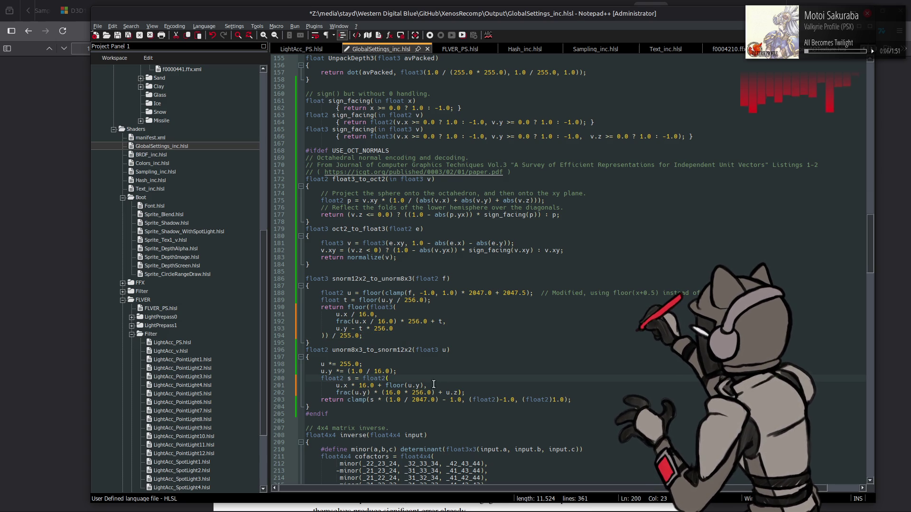
Move the closing ); on line 202 to its own line, save, and recompile the shaders.
left_click(458, 393)
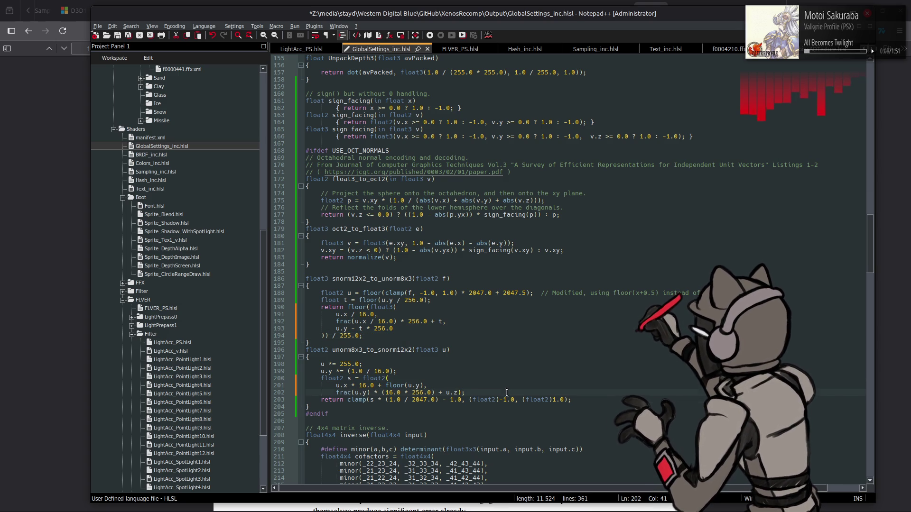
key("Return")
key("BackSpace")
key("BackSpace")
key("ctrl+s")
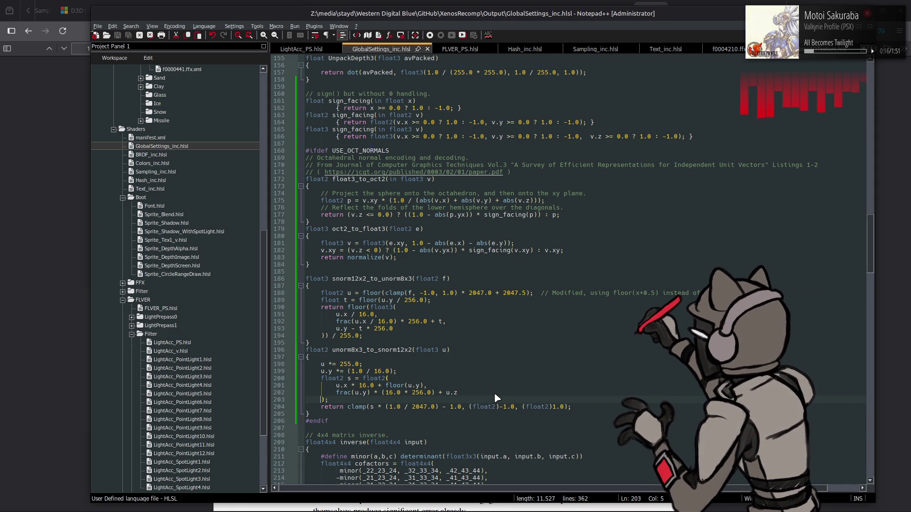
key("alt+Tab")
key("Up")
key("Return")
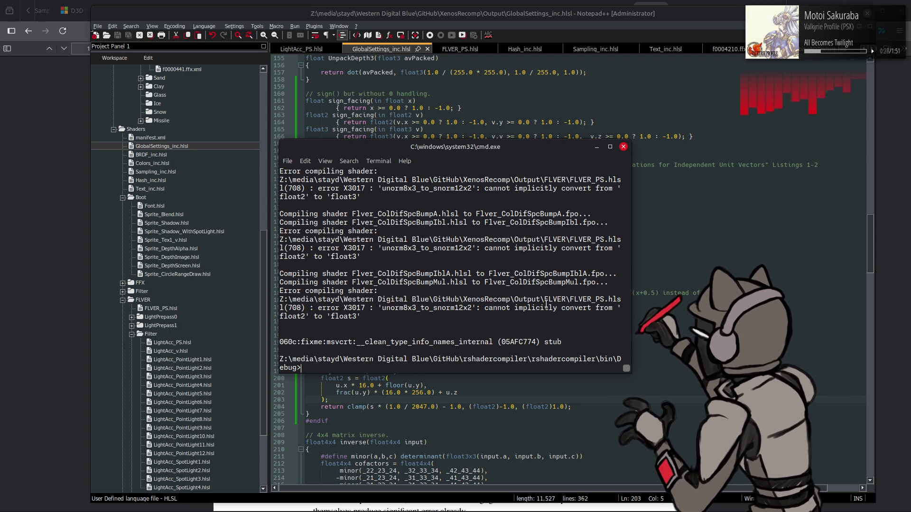
Compare the X3017 error with unorm8x3_to_snorm12x2's float3 parameter, then switch to the FLVER_PS.hlsl tab.
key("alt+Tab")
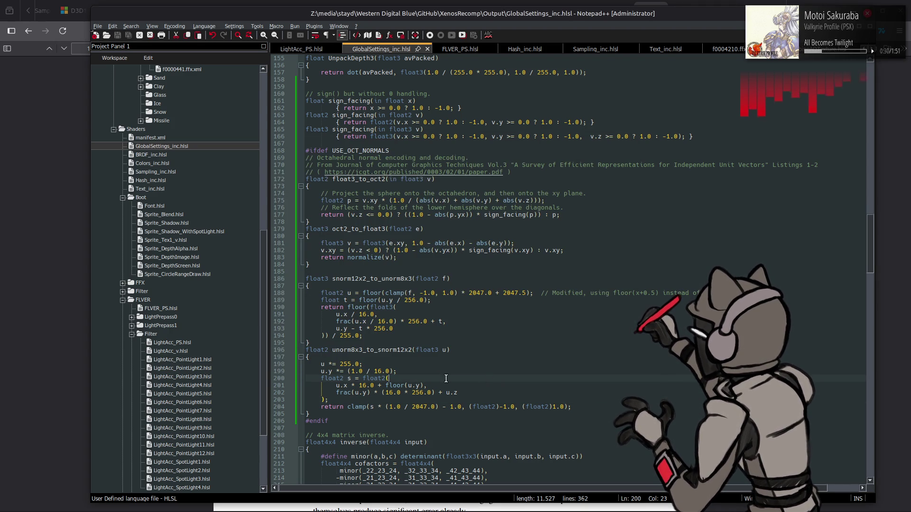
left_click(367, 350)
double_click(368, 350)
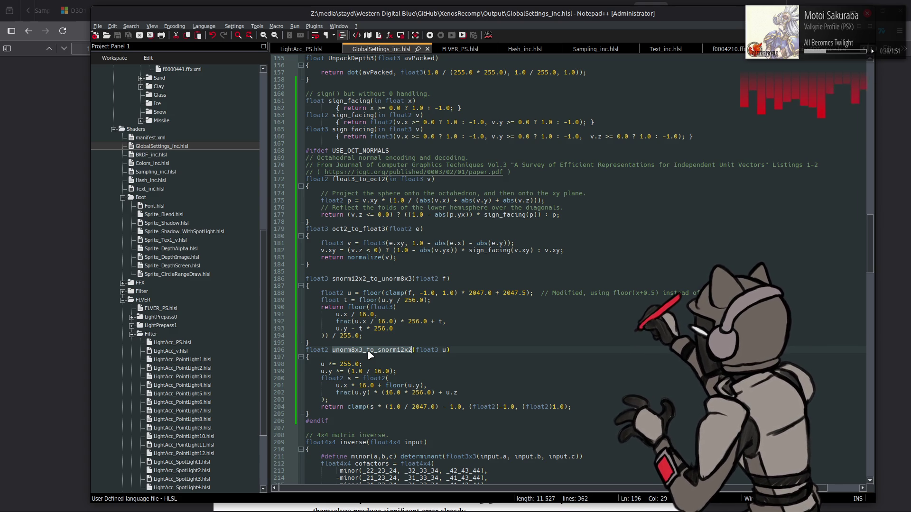
key("alt+Tab")
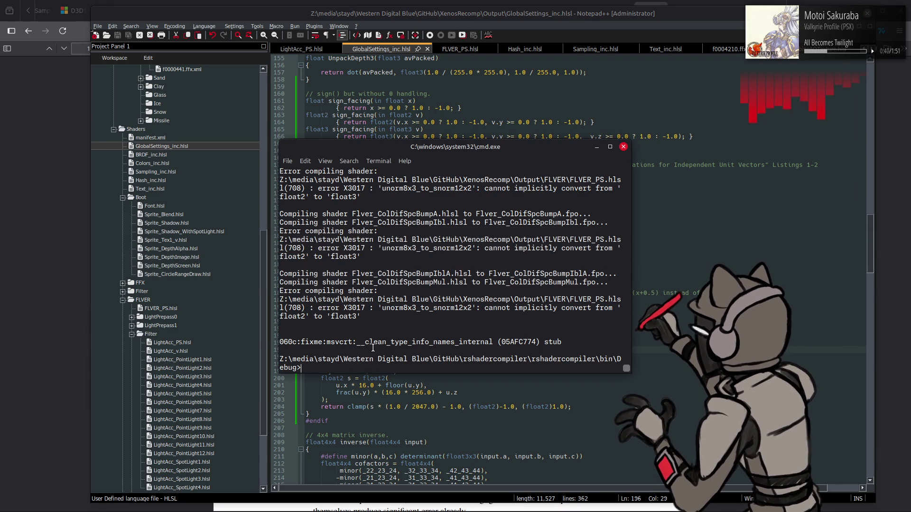
key("alt+Tab")
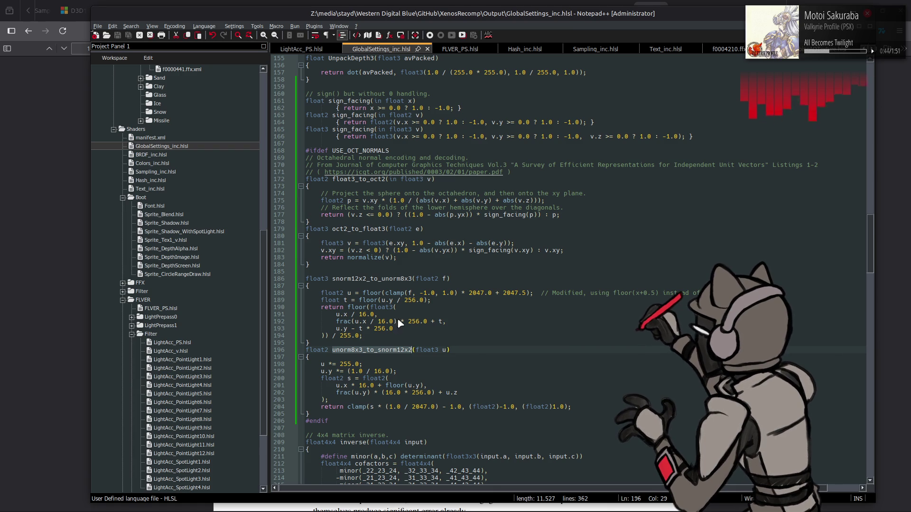
key("alt+Tab")
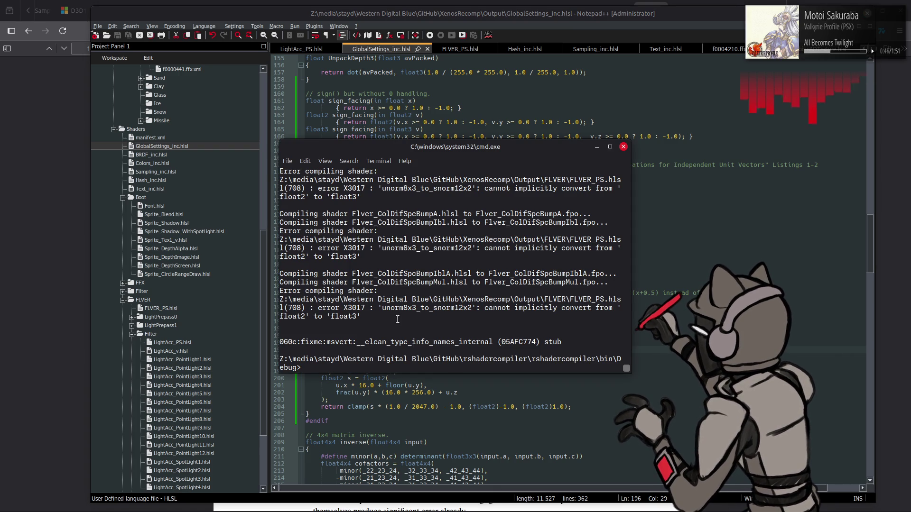
key("alt+Tab")
key("ctrl+Tab")
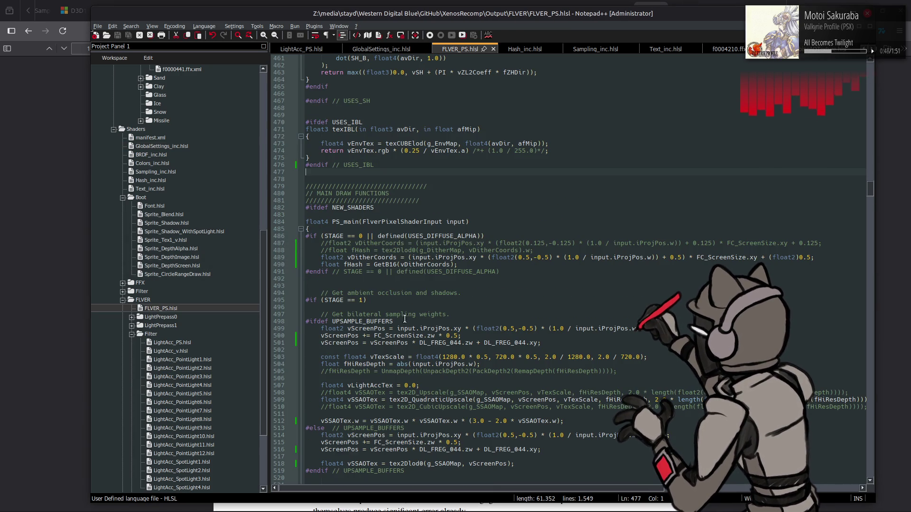
Change vPrepassAttrTex.xy to vPrepassAttrTex.xyz in the line 708 unorm8x3_to_snorm12x2 call and save.
scroll(467, 315, "down", 20)
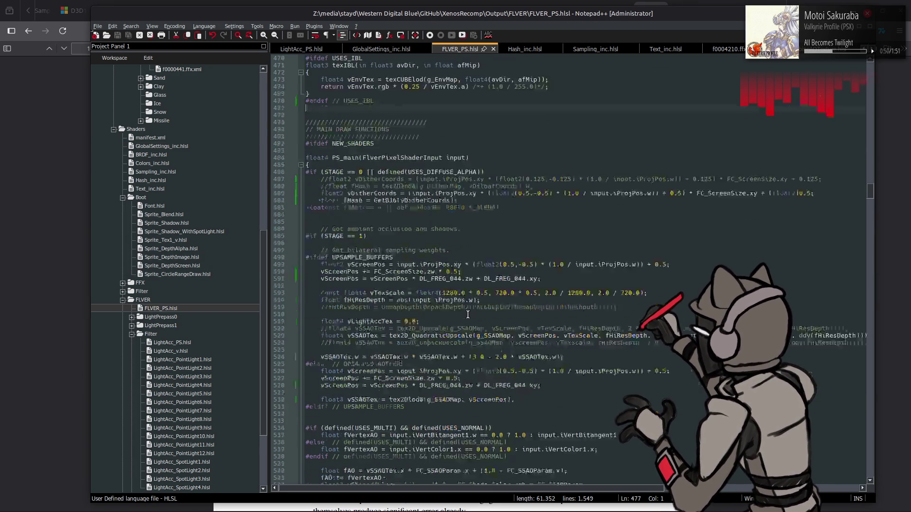
scroll(468, 314, "down", 20)
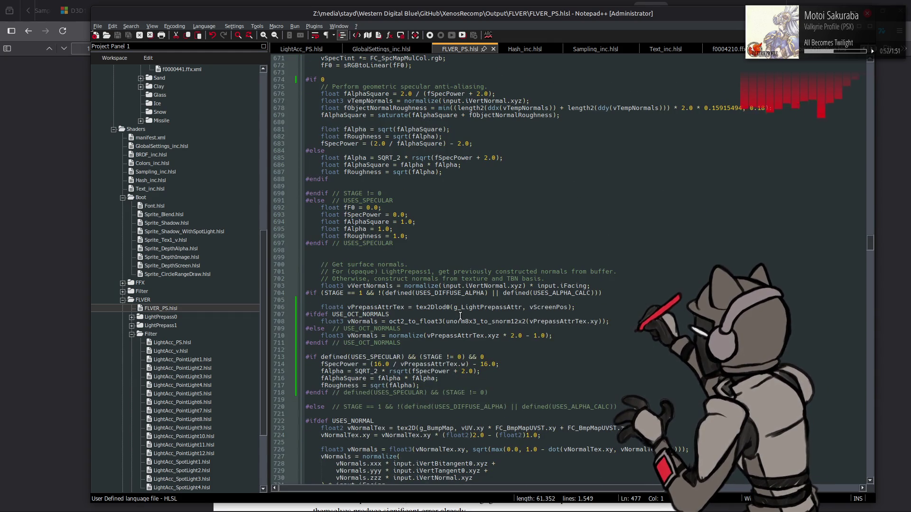
double_click(366, 321)
double_click(415, 322)
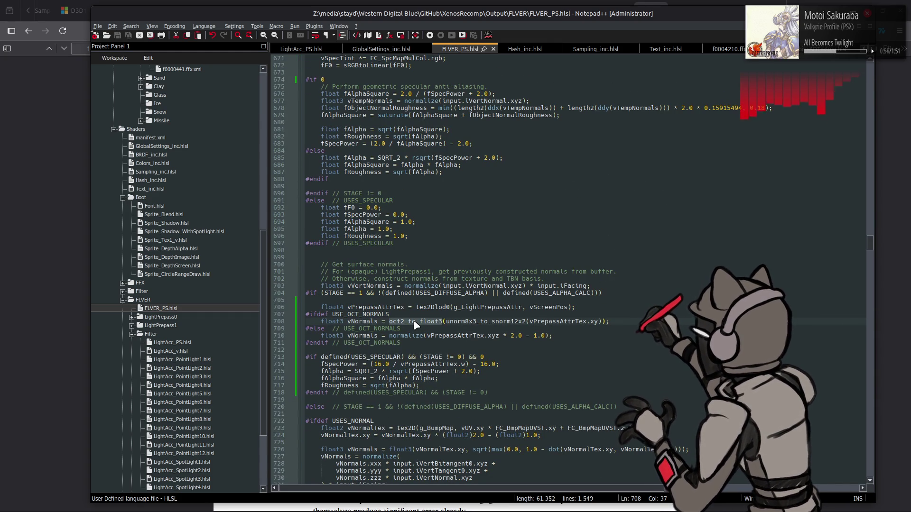
double_click(481, 325)
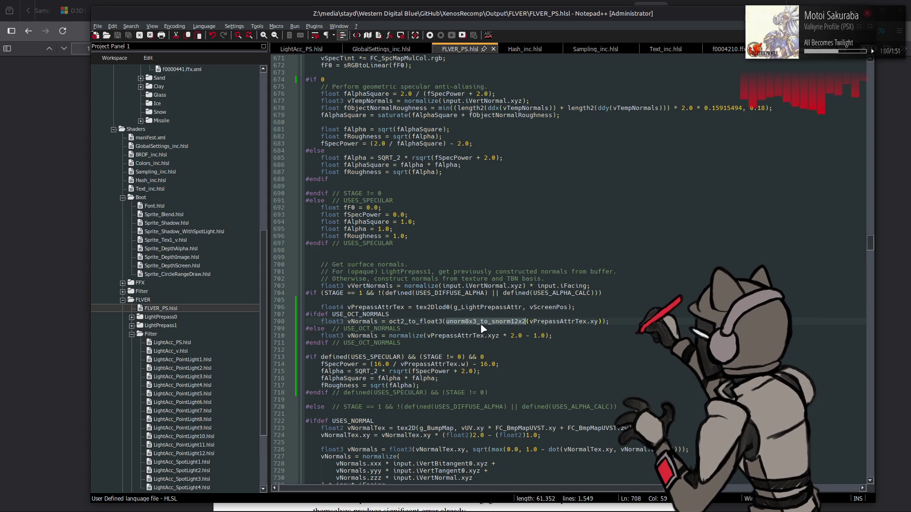
double_click(551, 321)
left_click(598, 321)
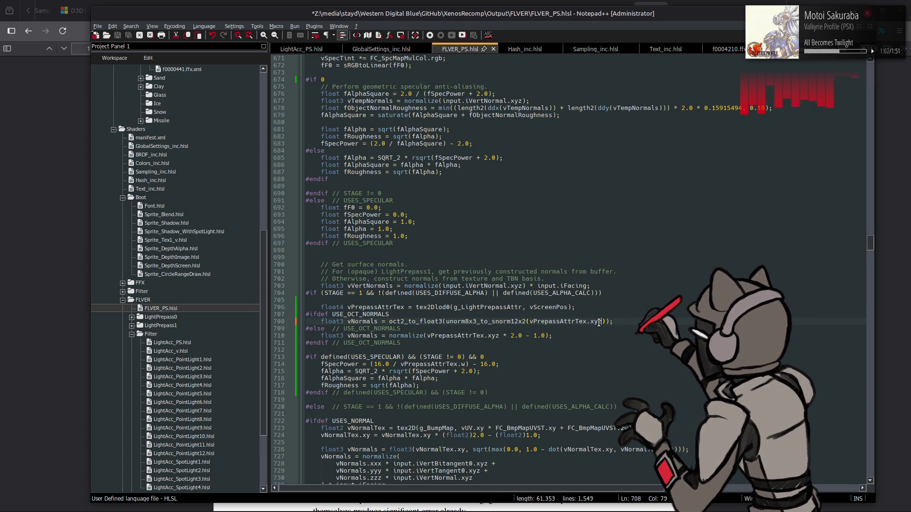
type("z")
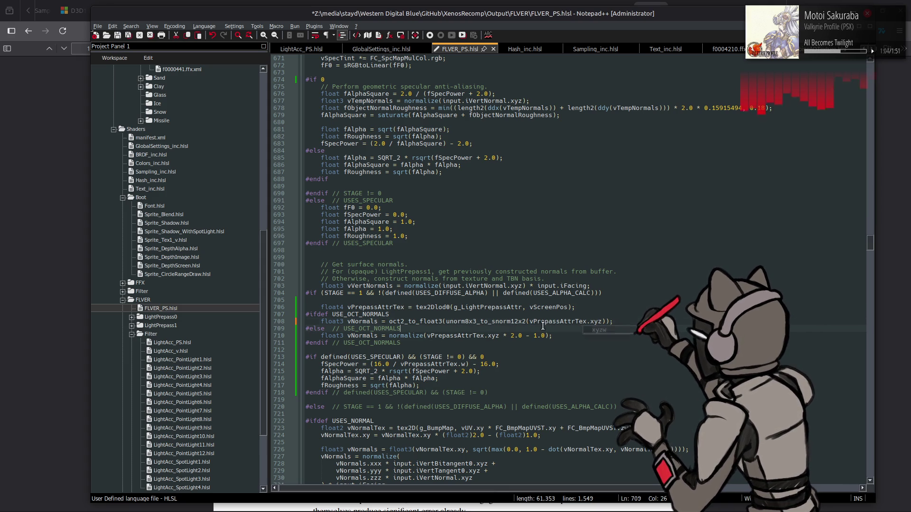
key("ctrl+s")
Check the compile console, then open LightAcc_PS.hlsl from the project panel.
key("alt+Tab")
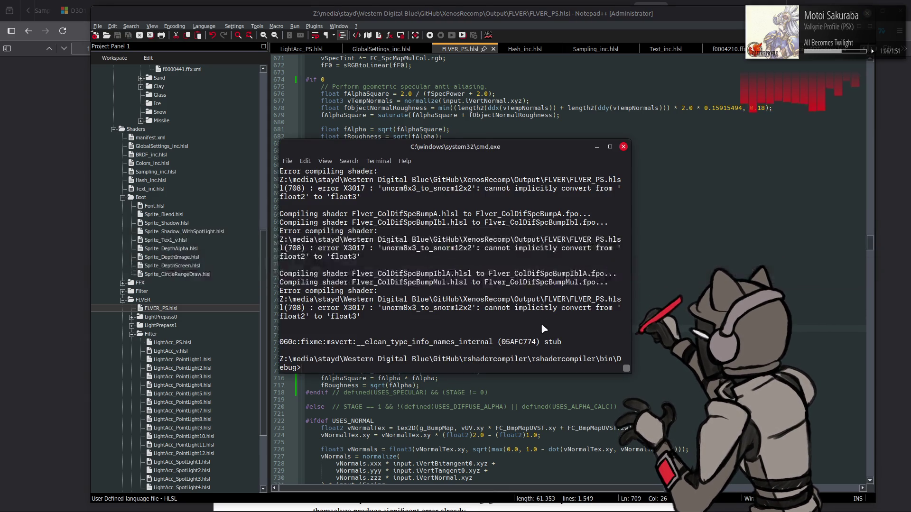
key("alt+Tab")
double_click(184, 343)
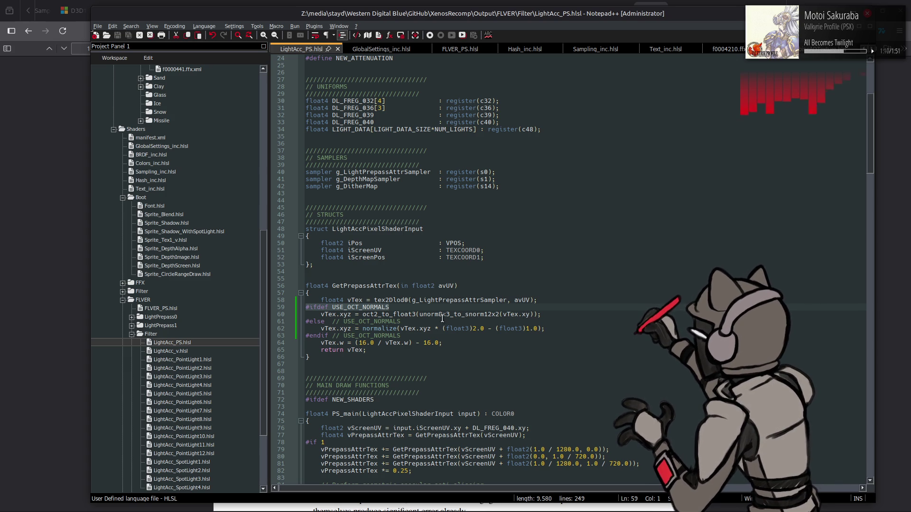
Change vTex.xy to vTex.xyz in the line 60 unorm8x3_to_snorm12x2 call of LightAcc_PS.hlsl and save.
double_click(393, 315)
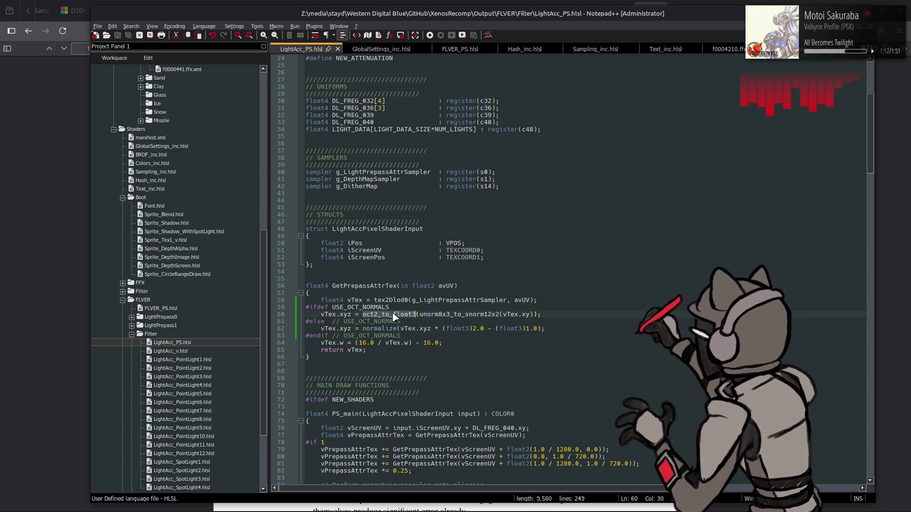
double_click(475, 315)
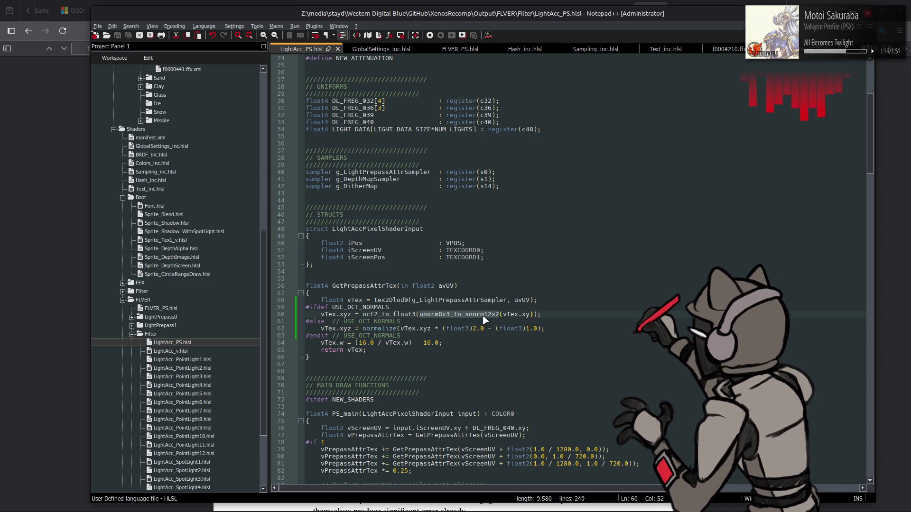
left_click(527, 314)
type("z")
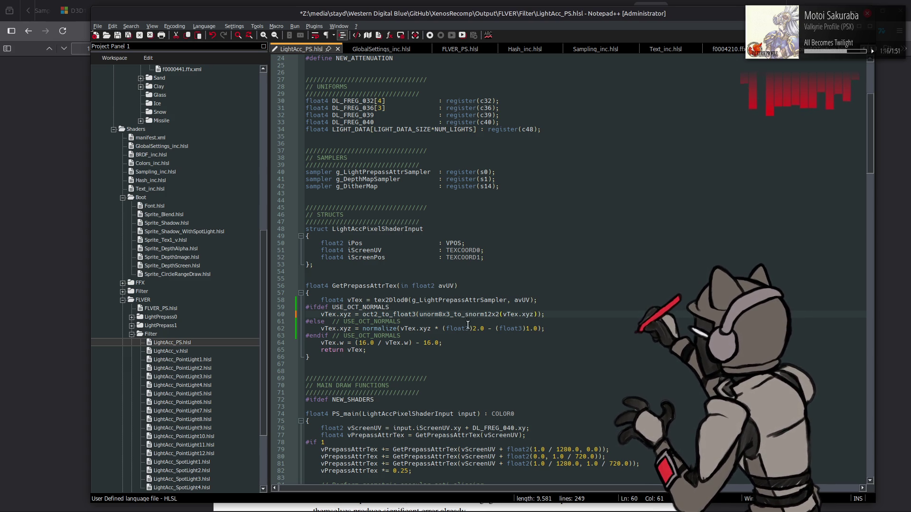
key("ctrl+s")
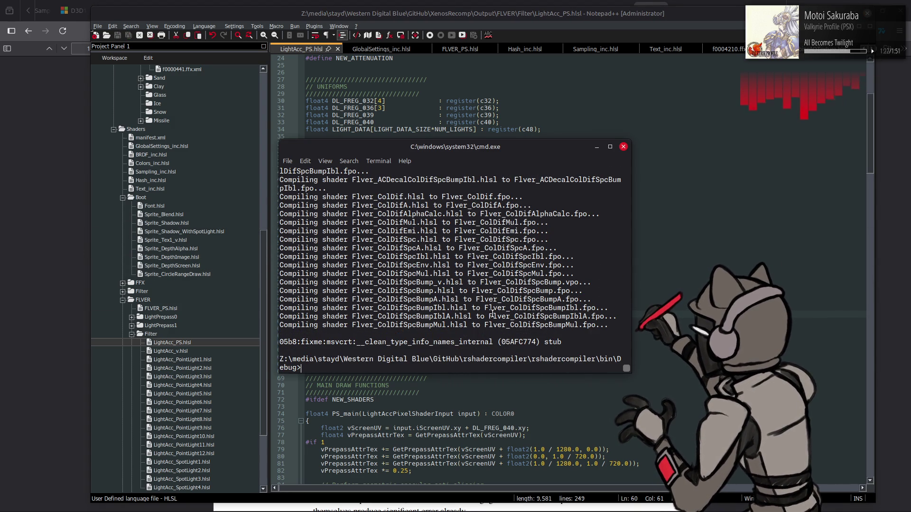
key("alt+Tab")
key("alt+Tab")
key("alt+Tab")
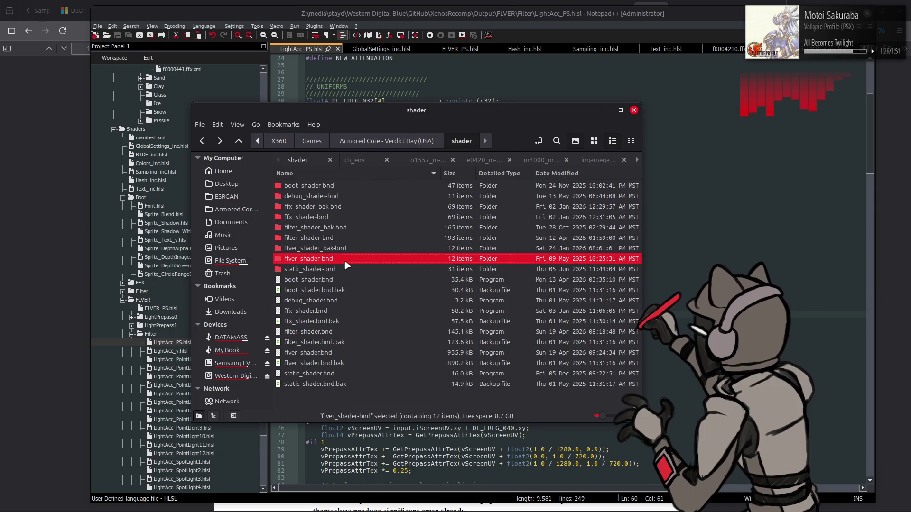
Repack flver_shader-bnd with YabberExtended via Open With in Nemo, then launch Xenia Canary.
right_click(344, 264)
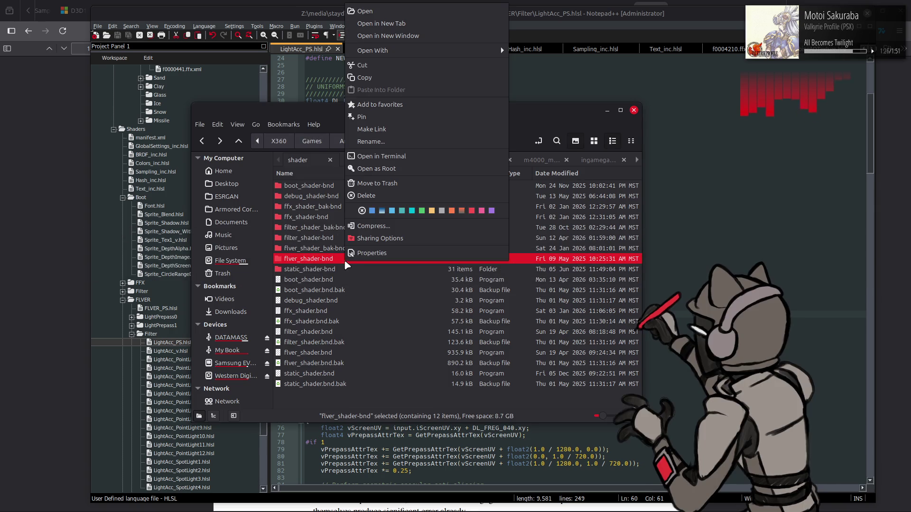
mouse_move(493, 51)
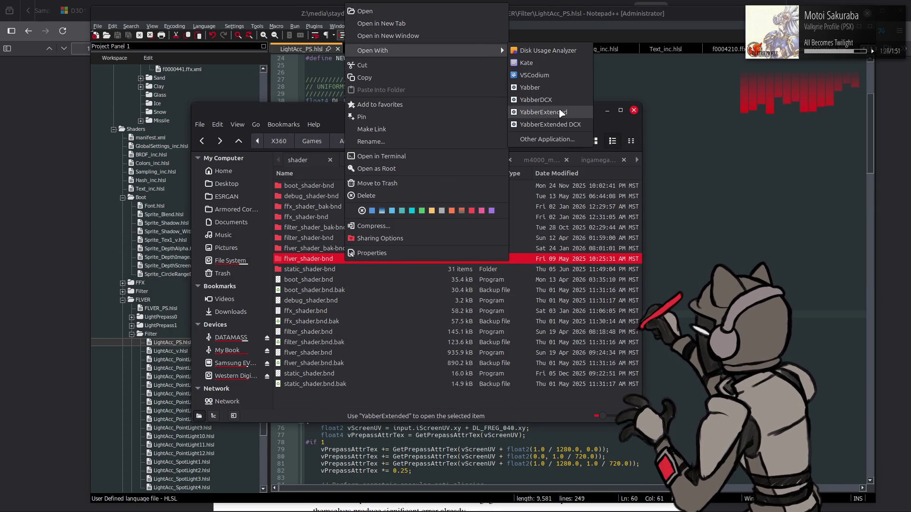
left_click(561, 113)
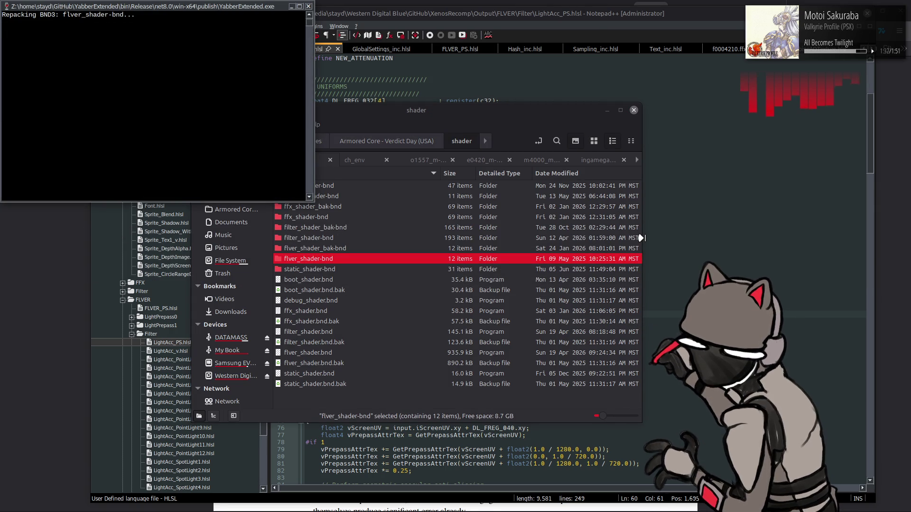
mouse_move(725, 511)
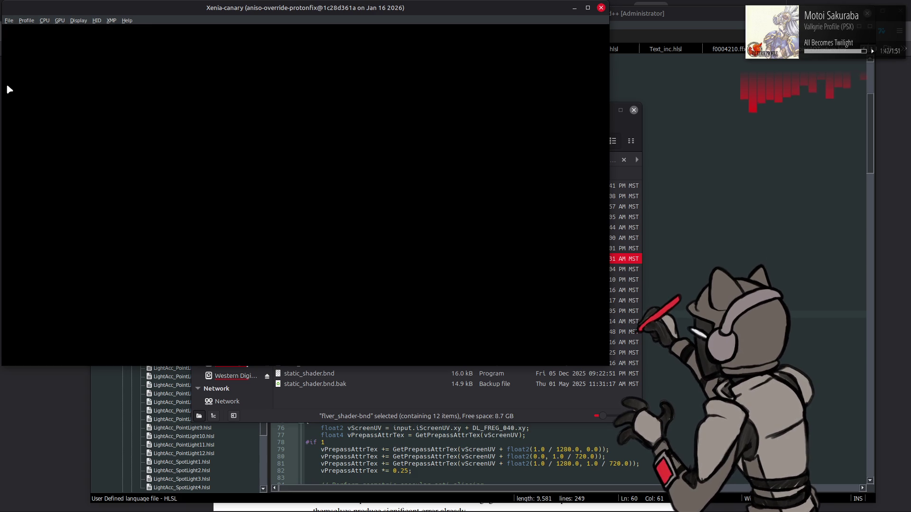
Maximize the Xenia window and, once Armored Core: Verdict Day boots, dismiss the Basic Guide.
left_click(9, 20)
double_click(455, 9)
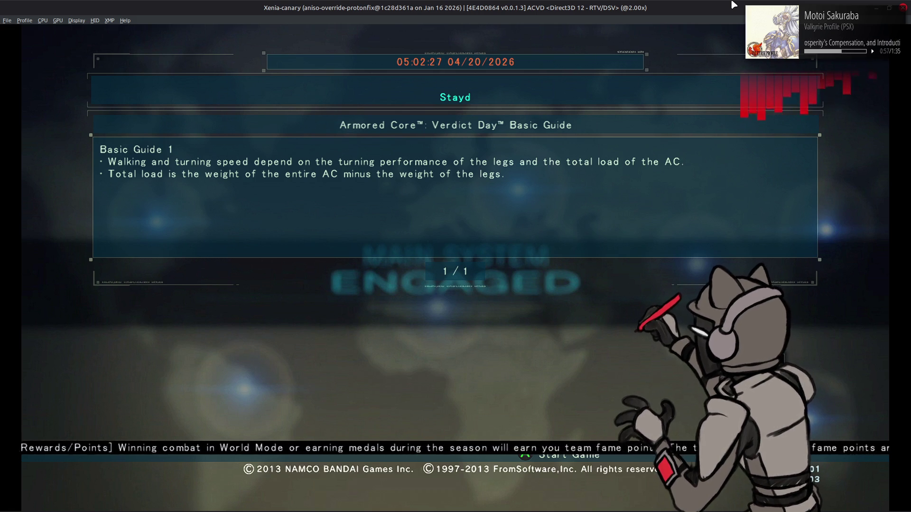
key("Return")
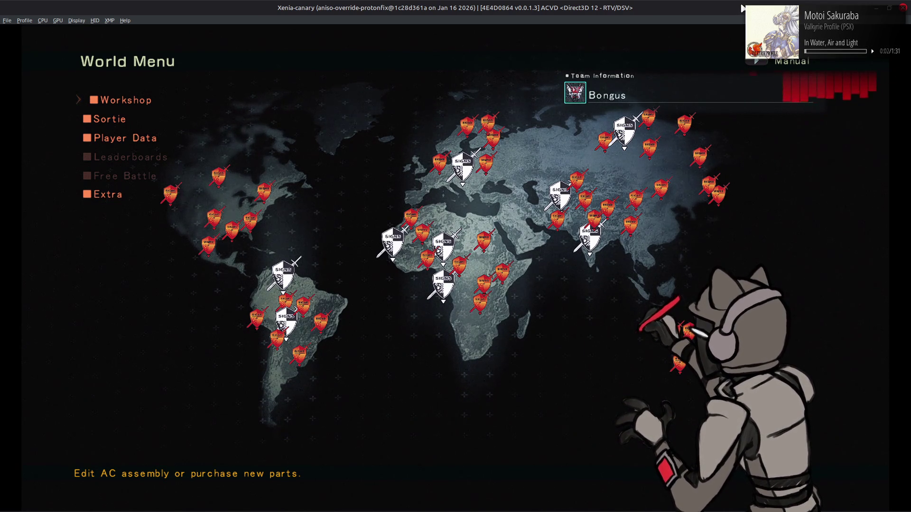
Enter the Workshop and switch to View Mode to see the AC in the hangar.
key("Return")
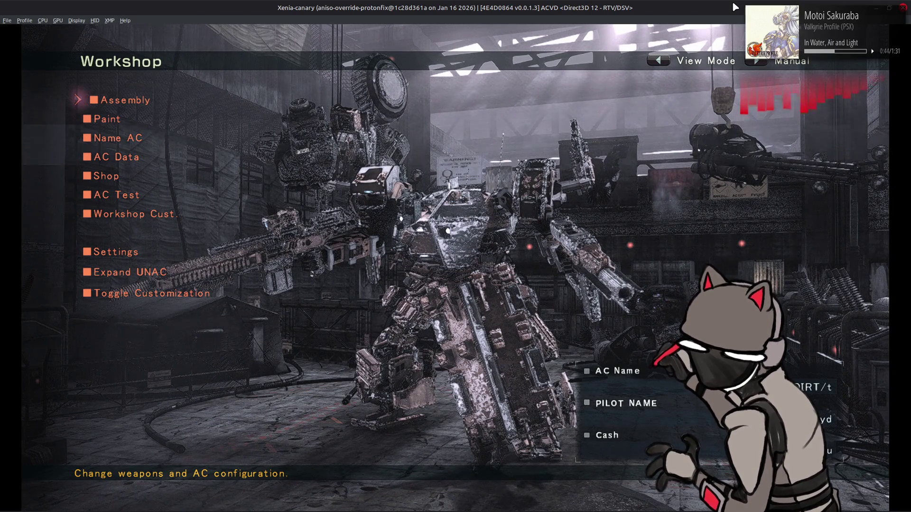
key("Left")
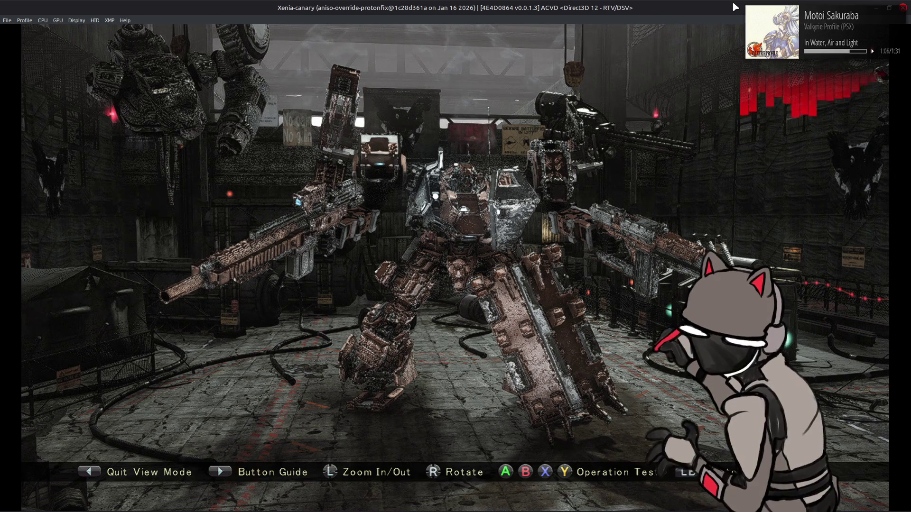
Back out of View Mode and the Workshop to the World Menu, then exit Xenia via File > Exit.
key("Escape")
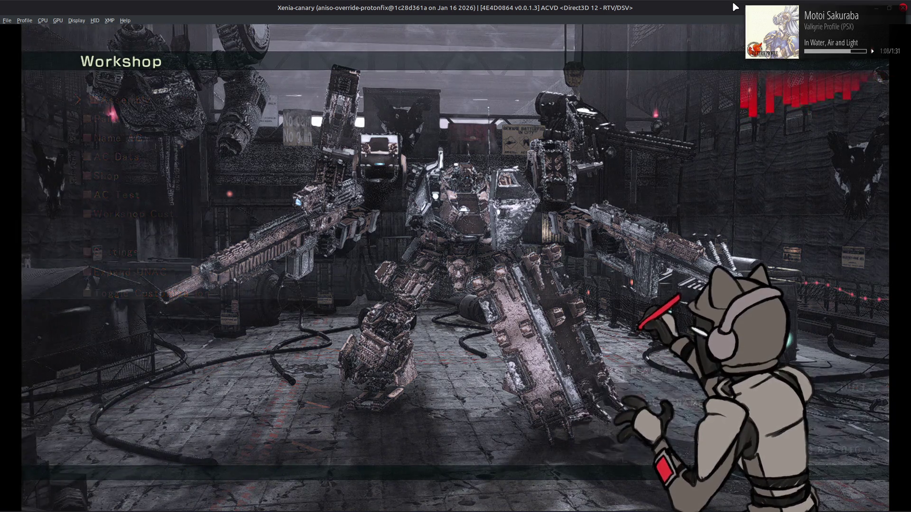
key("Escape")
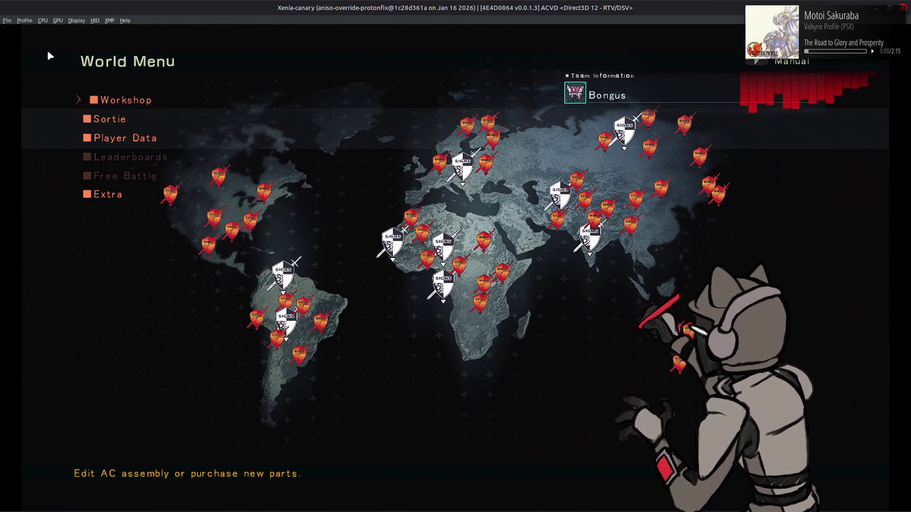
left_click(7, 21)
left_click(47, 86)
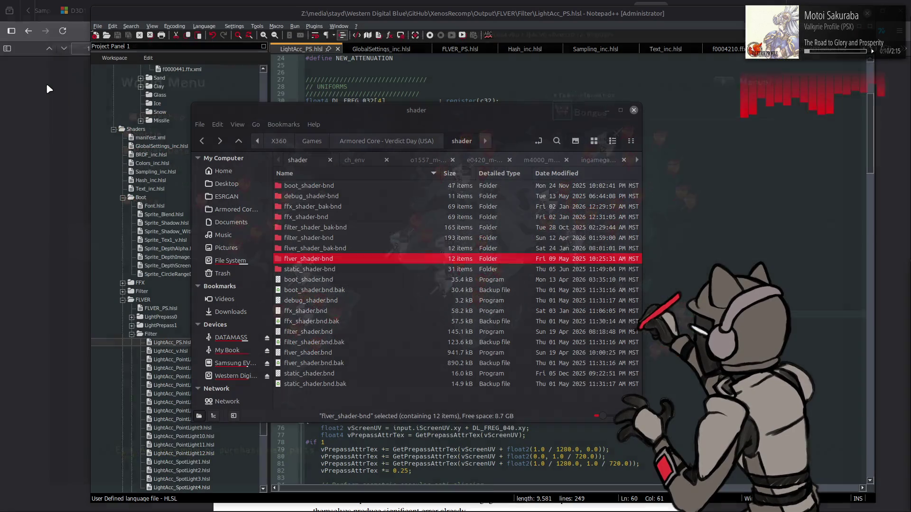
Bring Notepad++ back to the front and select FLVER_PS.hlsl in the Project Panel.
left_click(587, 26)
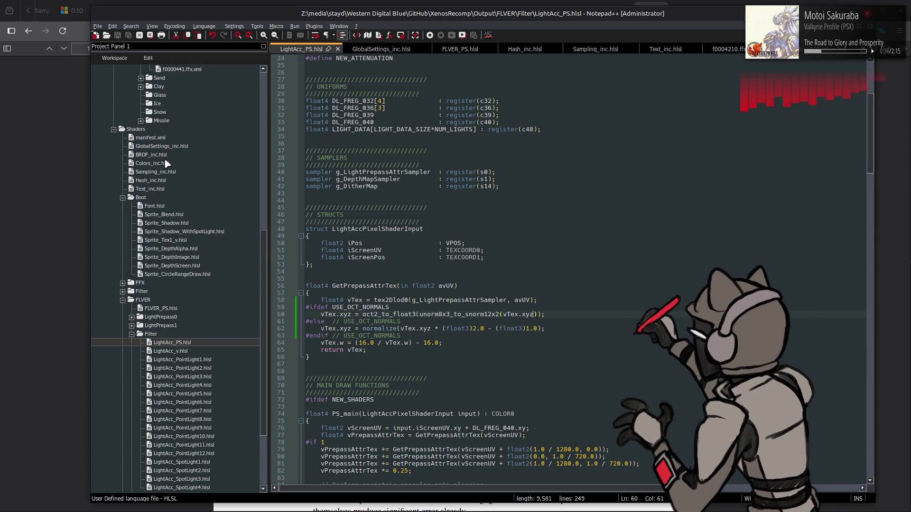
left_click(169, 309)
Open FLVER_PS.hlsl and highlight its USE_OCT_NORMALS occurrences to locate the stage-0 output.
double_click(169, 309)
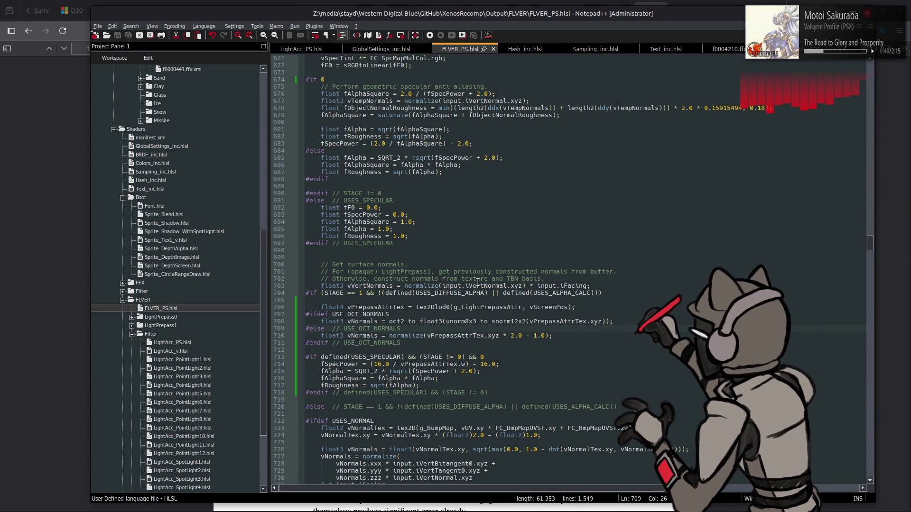
double_click(365, 315)
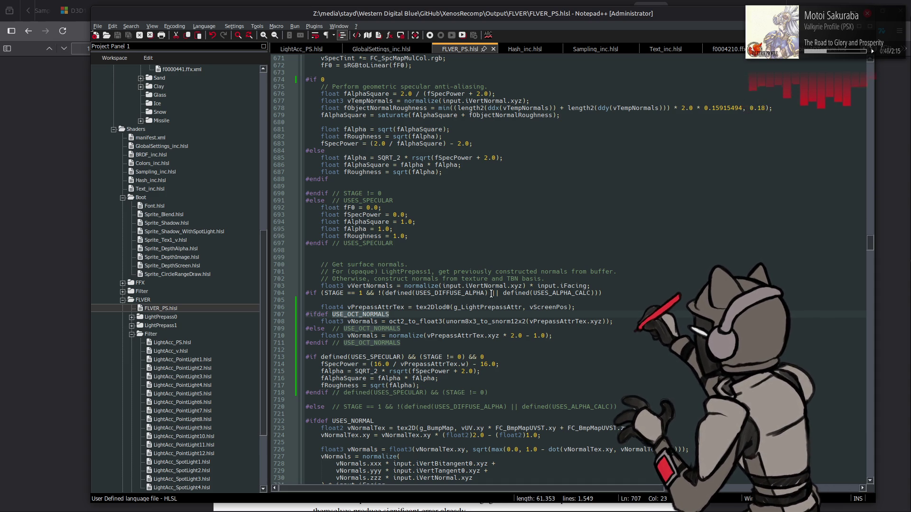
scroll(491, 293, "down", 16)
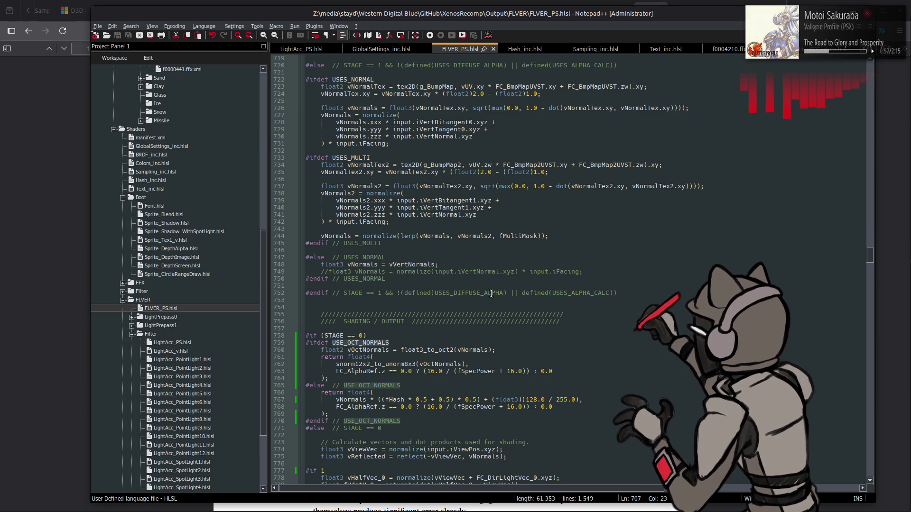
scroll(491, 293, "down", 2)
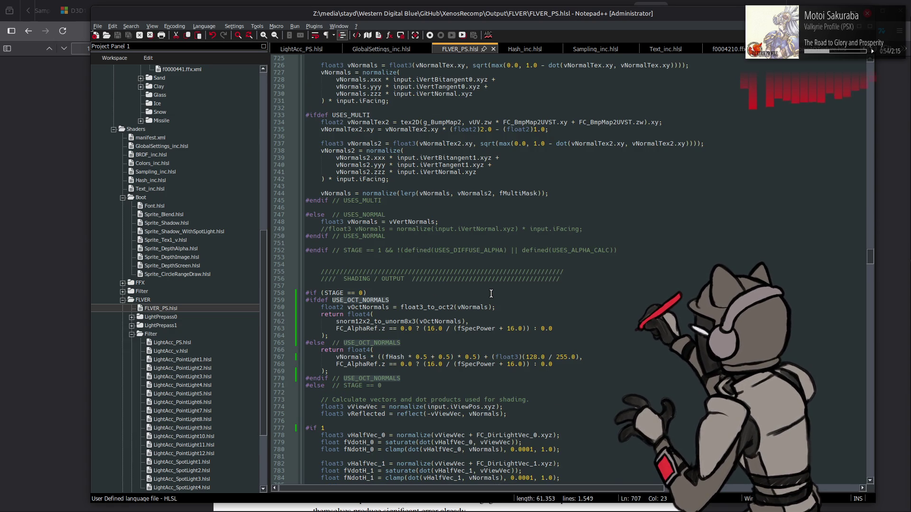
Move float3_to_oct2(vNormals) into the snorm12x2_to_unorm8x3 call, delete the vOctNormals line, and save.
left_click(386, 314)
double_click(426, 307)
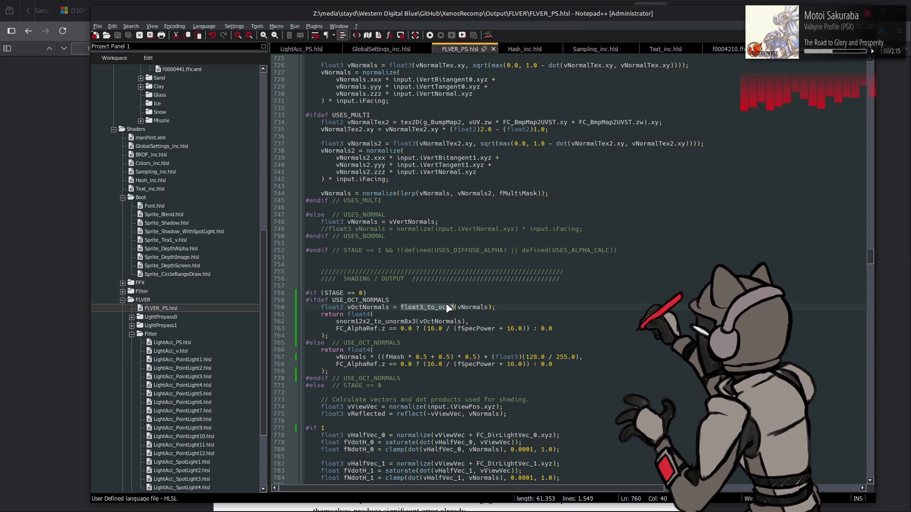
left_click_drag(402, 307, 497, 309)
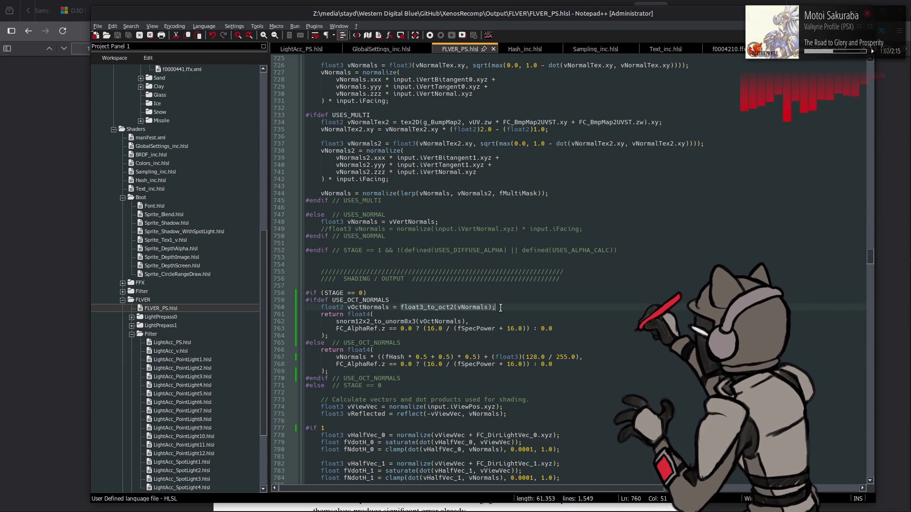
key("ctrl+x")
double_click(436, 322)
key("ctrl+v")
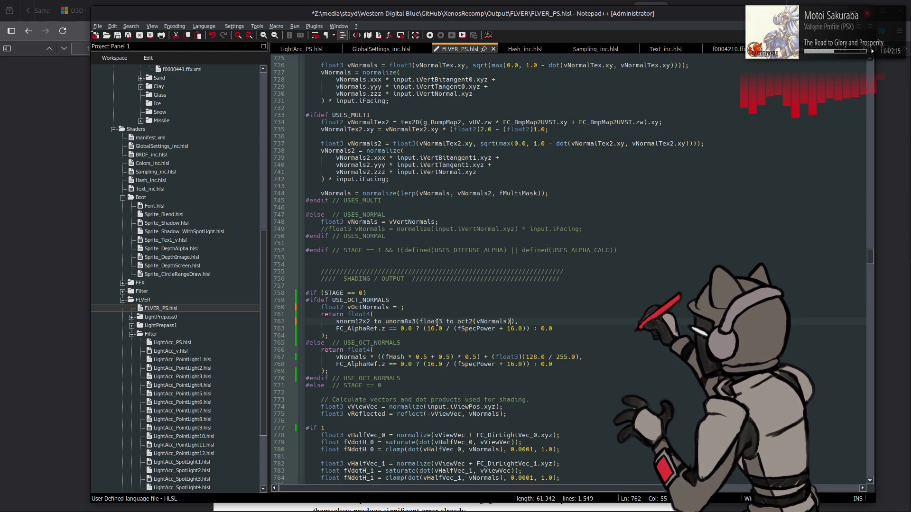
left_click(406, 307)
key("shift+Up")
key("BackSpace")
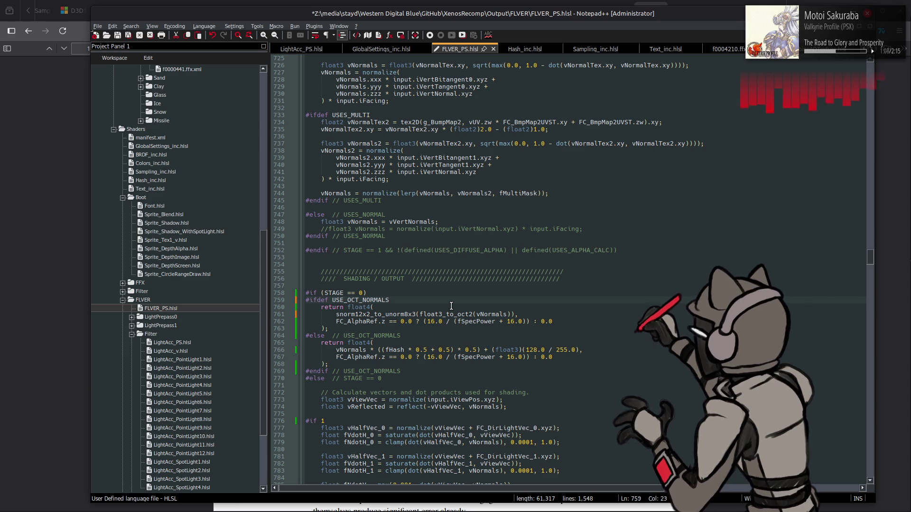
key("ctrl+s")
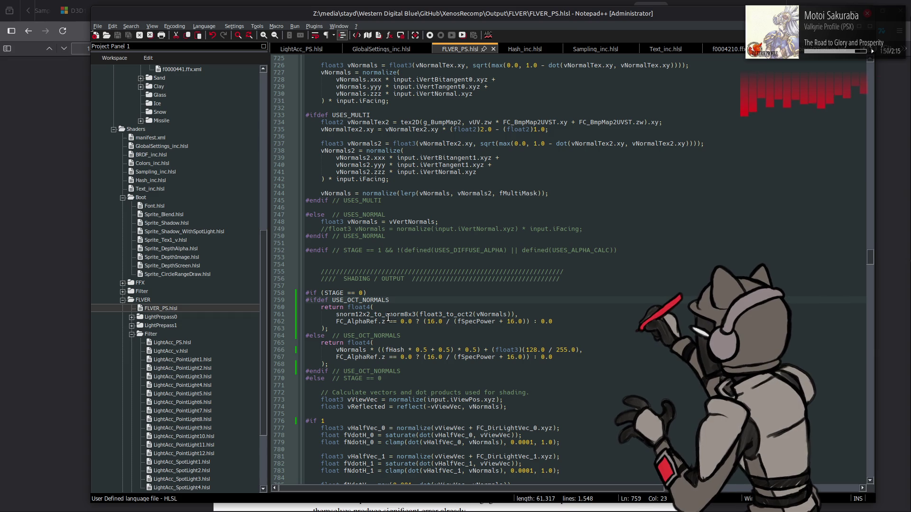
Open GlobalSettings_inc.hlsl from the Project Panel at its octahedral encoding helpers.
double_click(178, 147)
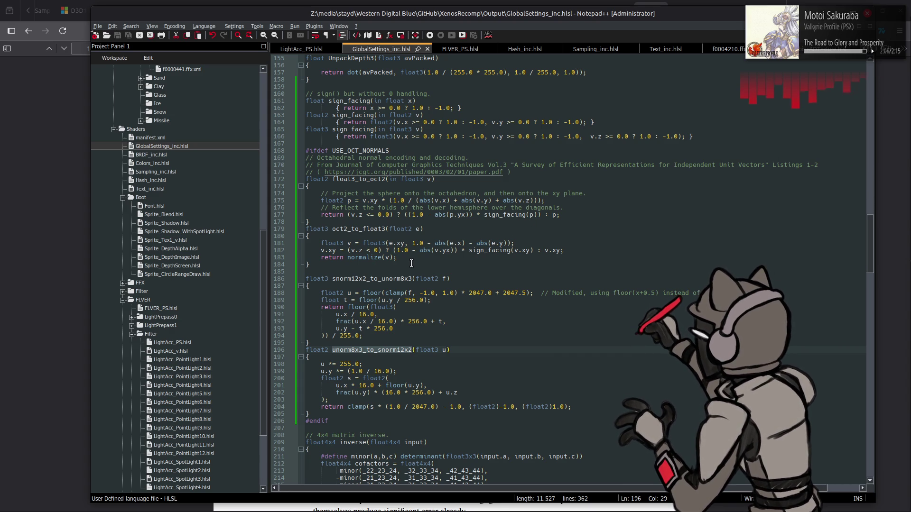
Delete the fold-reflection and sphere-projection comment lines from float3_to_oct2 and save.
scroll(461, 267, "up", 2)
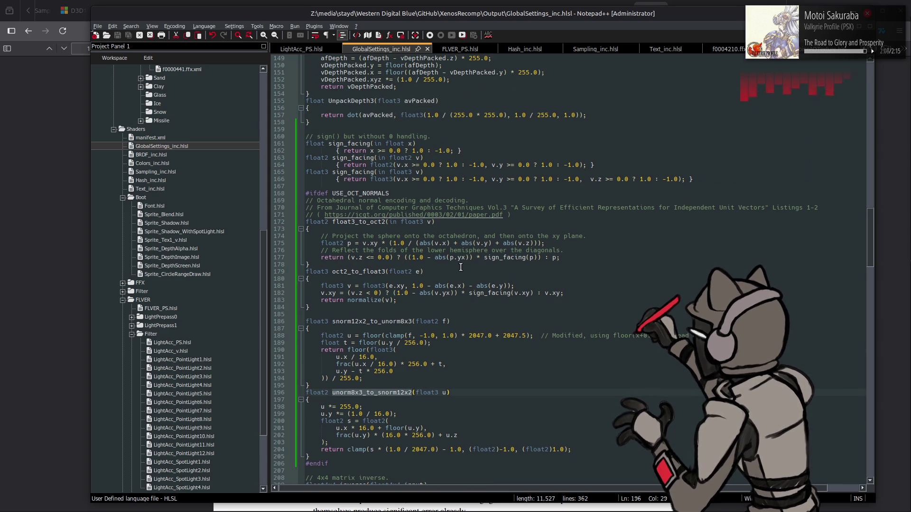
left_click_drag(567, 250, 252, 250)
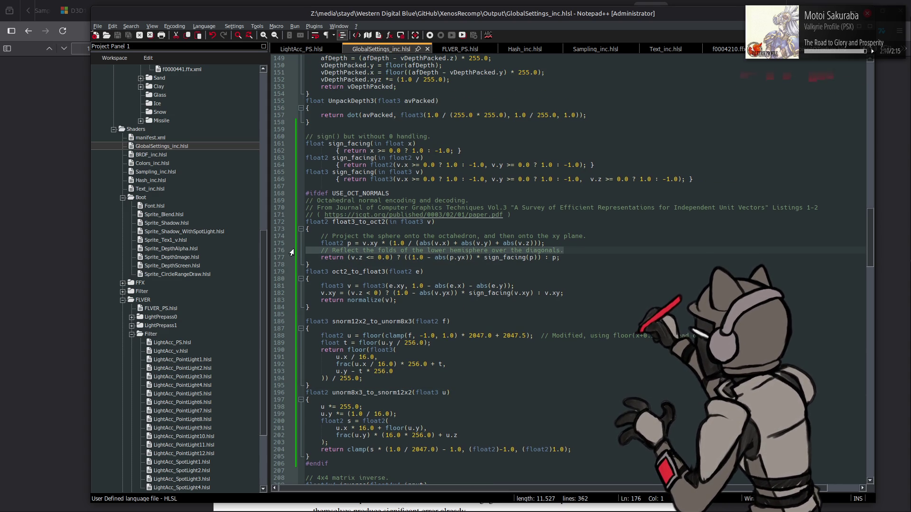
key("BackSpace")
key("BackSpace")
left_click_drag(588, 236, 267, 235)
key("BackSpace")
key("BackSpace")
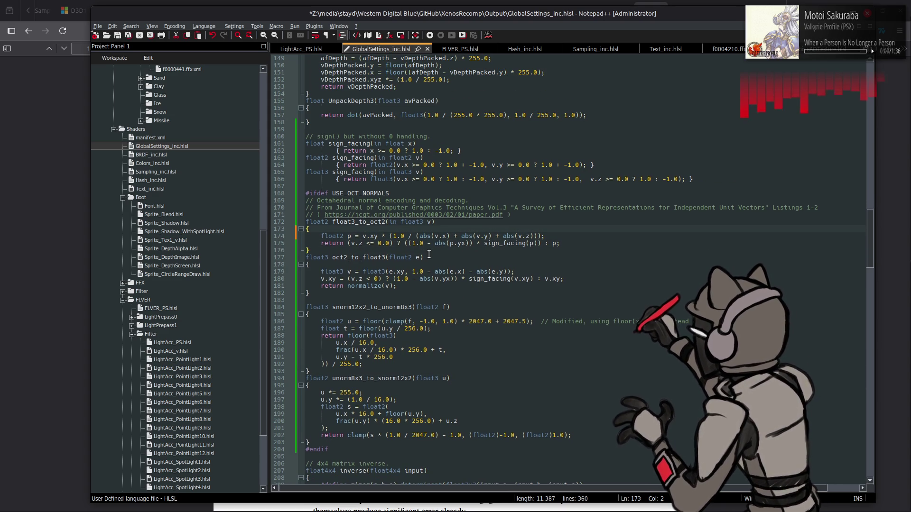
key("ctrl+s")
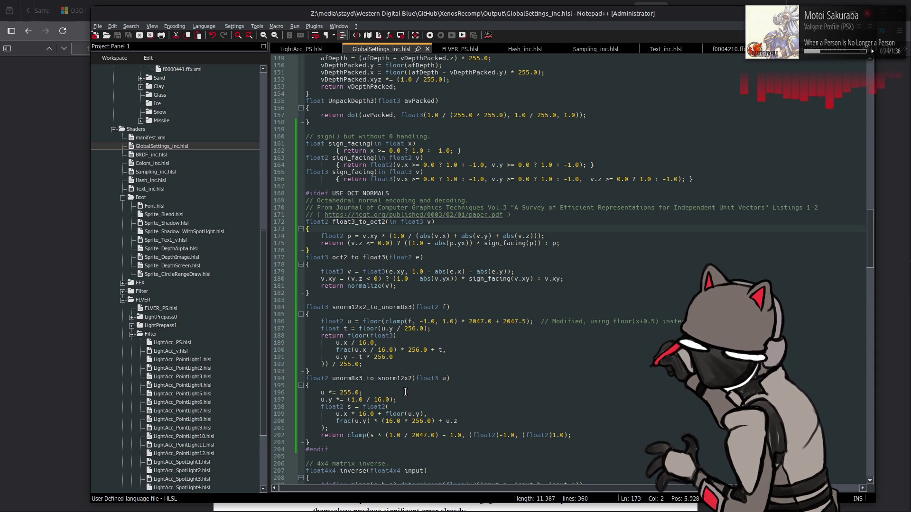
Review the unorm8x3/snorm12x2 packing function names and the floor-based quantization line.
left_click_drag(391, 378, 404, 378)
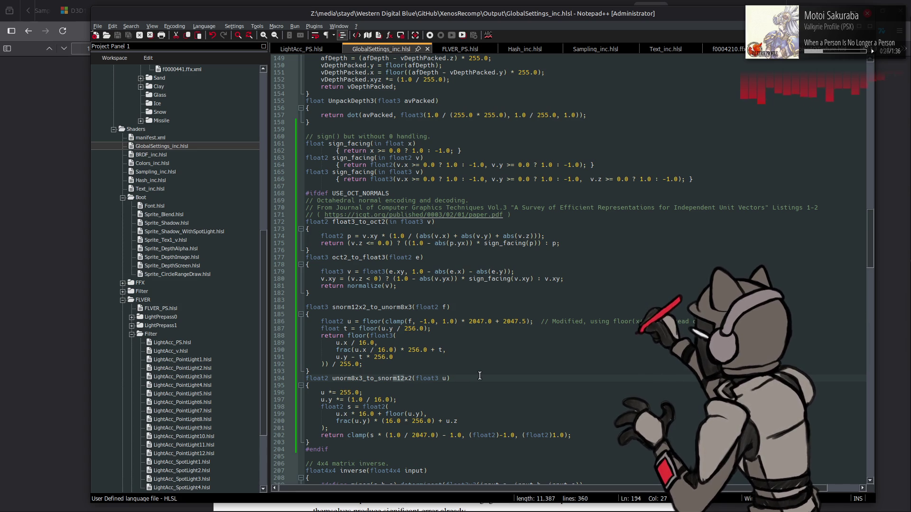
left_click(479, 375)
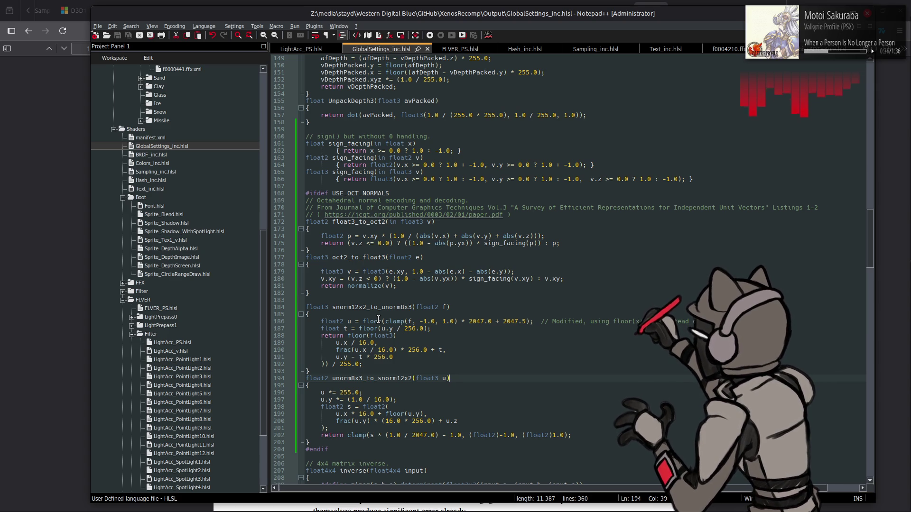
left_click(355, 307)
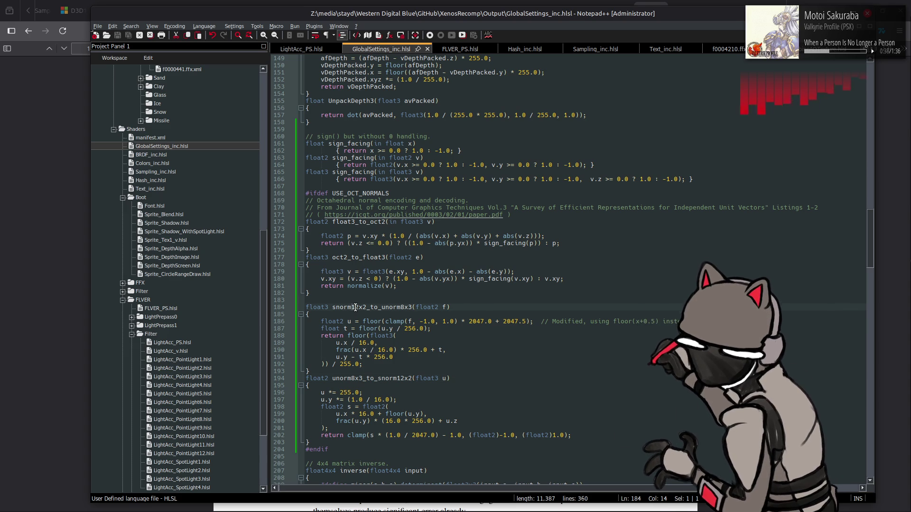
left_click_drag(386, 307, 408, 307)
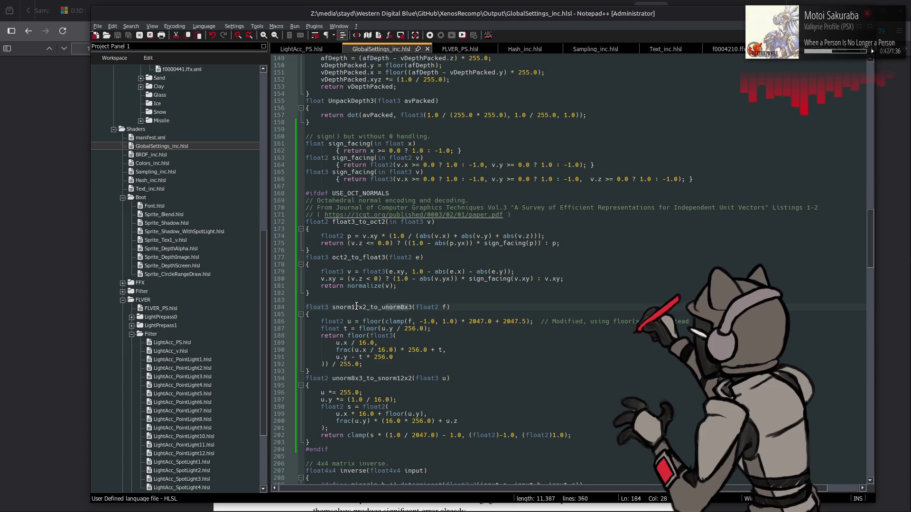
left_click(516, 351)
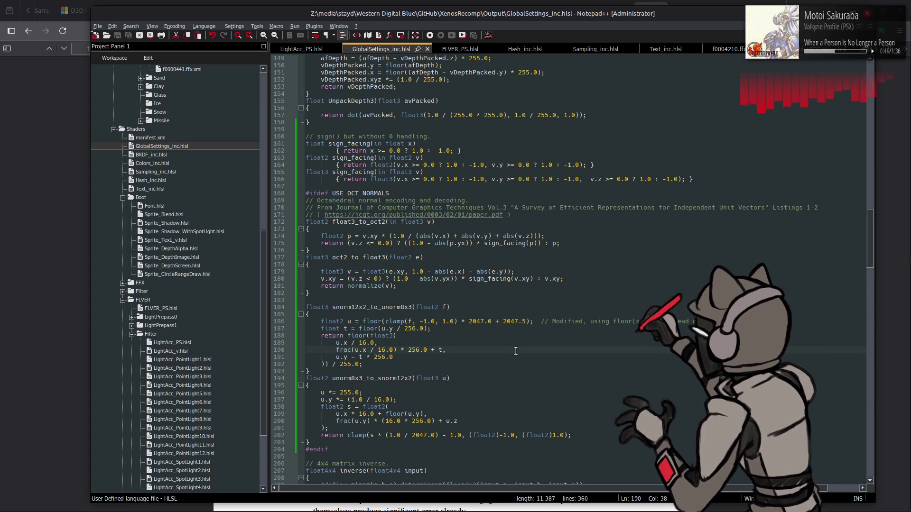
left_click_drag(328, 307, 366, 307)
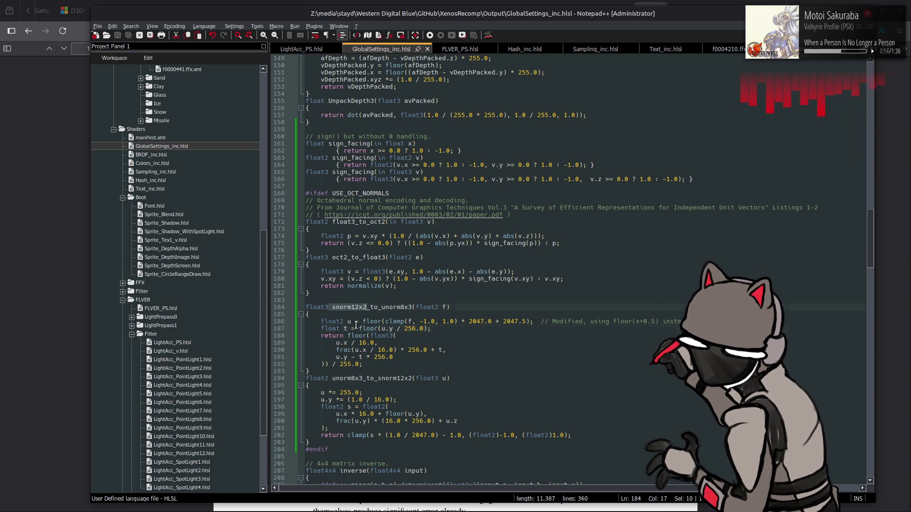
left_click_drag(355, 328, 548, 324)
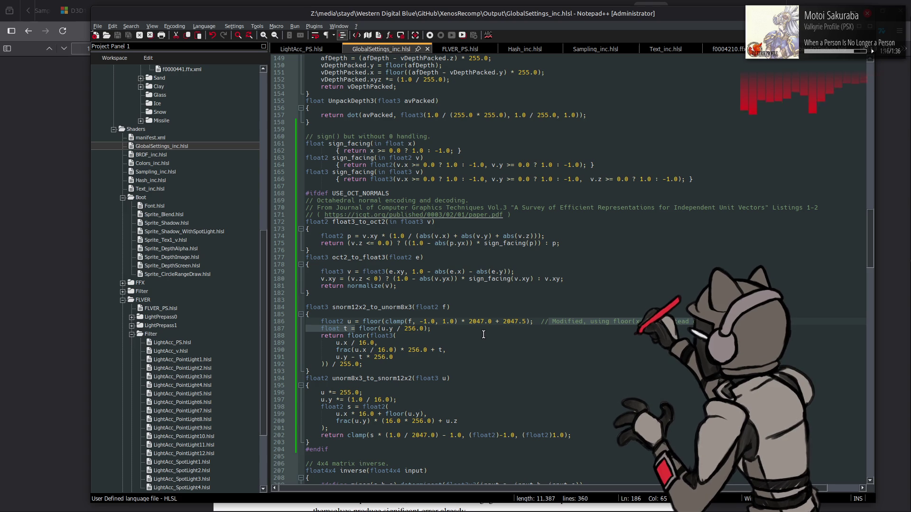
Change line 186 to use round instead of floor and 2047.0 instead of 2047.5, then save.
double_click(377, 322)
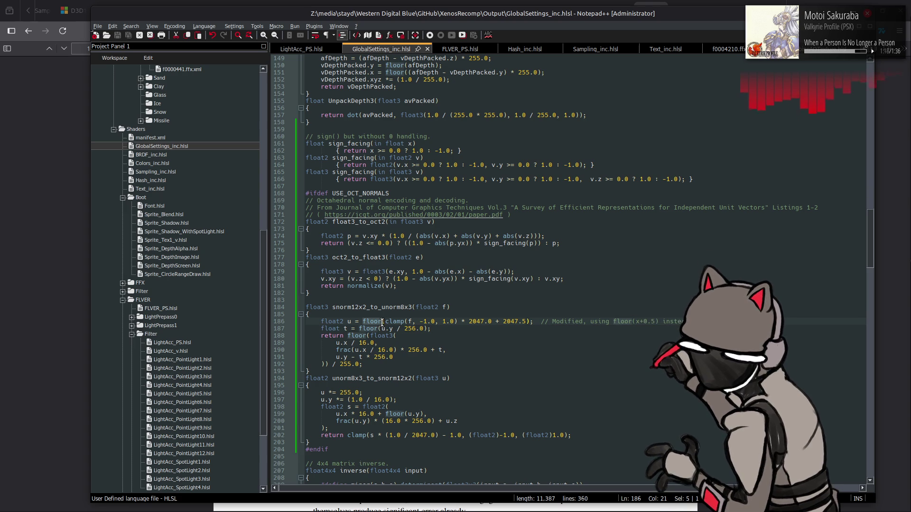
type("rou")
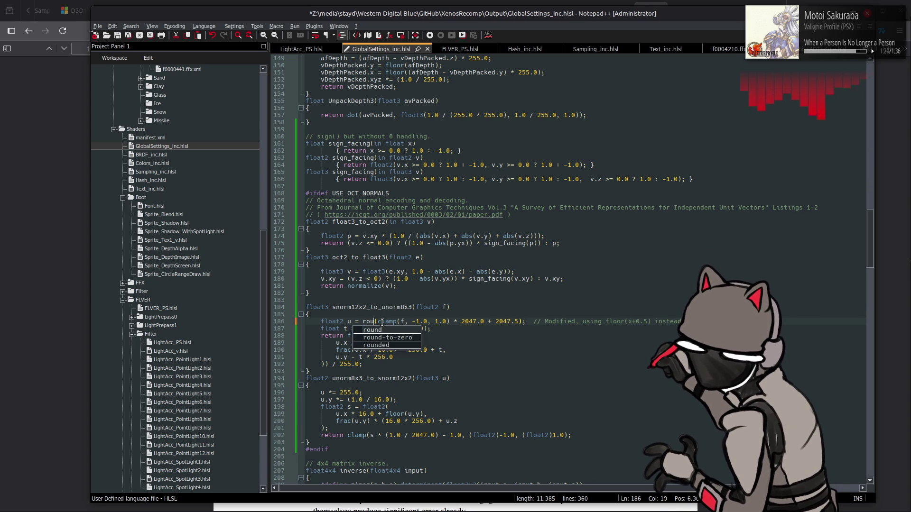
type("nd")
left_click(482, 329)
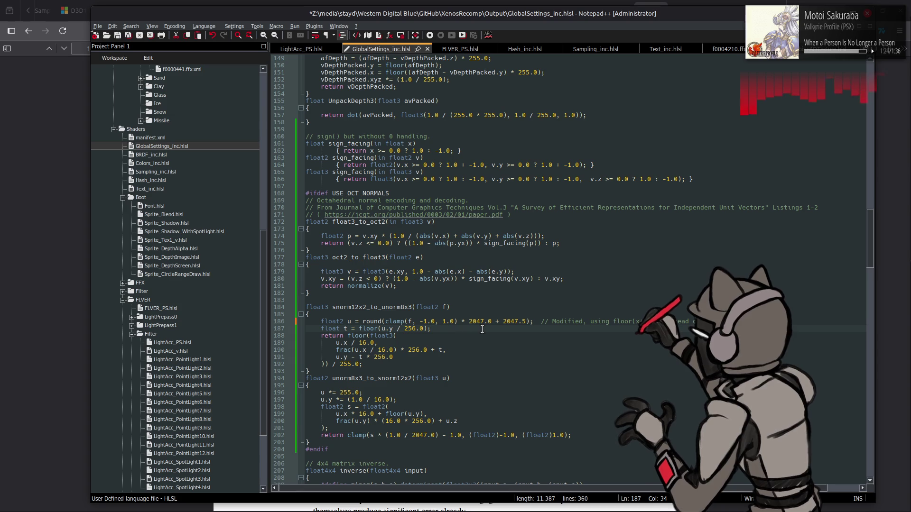
left_click(524, 321)
key("BackSpace")
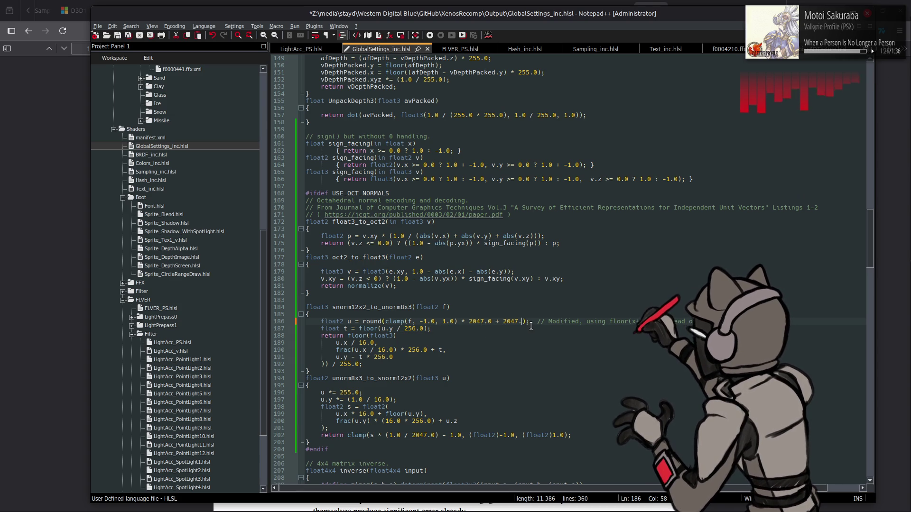
type("0")
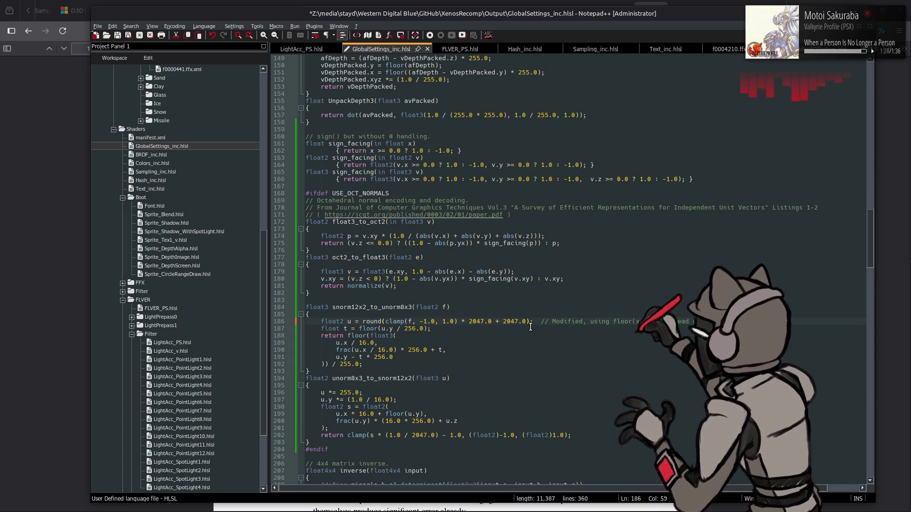
key("ctrl+s")
Rerun the previous shader compile command in the console.
key("alt+Tab")
key("alt+Tab")
key("alt+Tab")
key("Up")
key("Return")
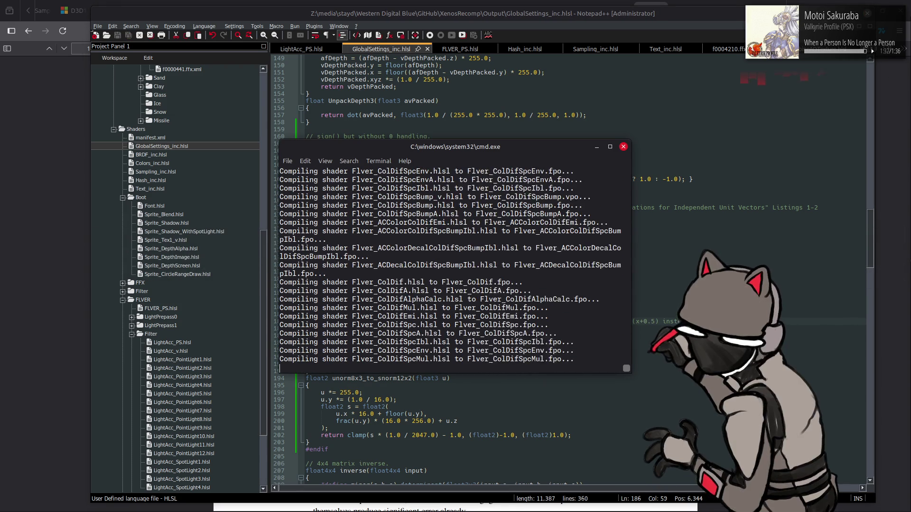
Repack the flver_shader-bnd folder into flver_shader.bnd with YabberExtended.
key("alt+Tab")
key("alt+Tab")
key("alt+Tab")
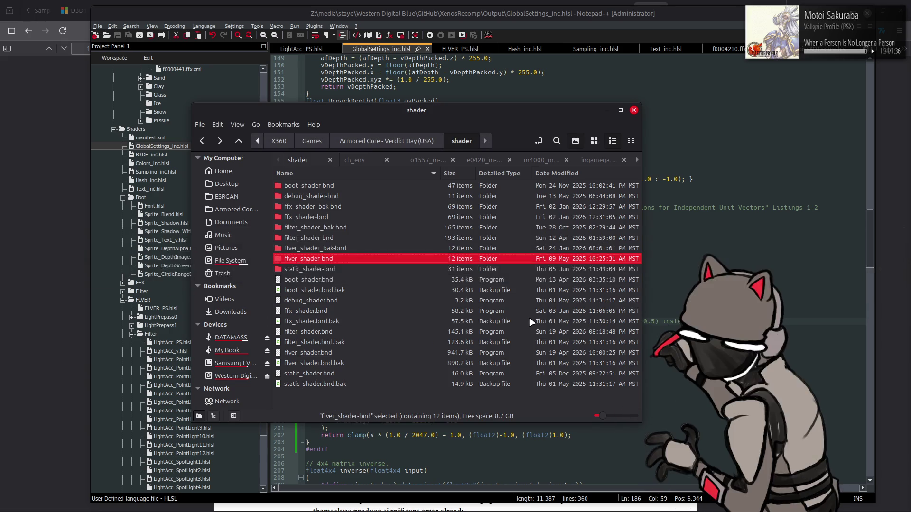
right_click(398, 259)
mouse_move(494, 48)
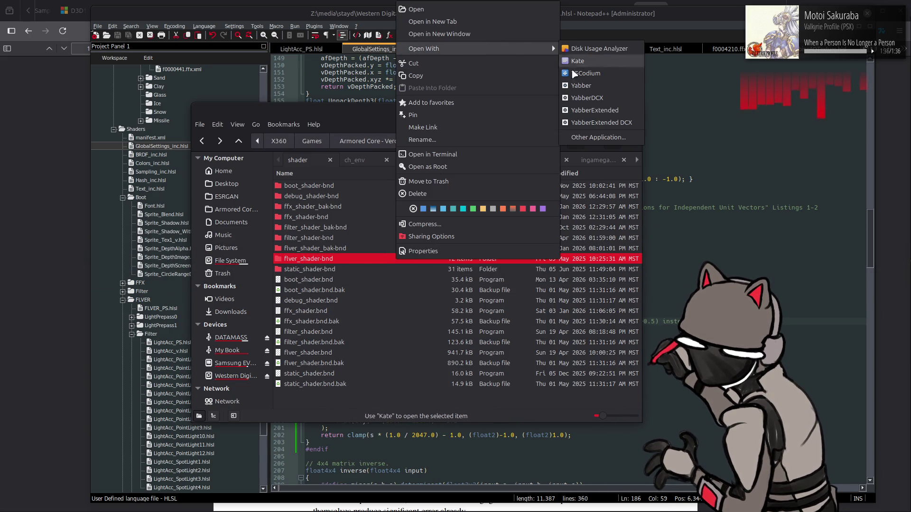
left_click(594, 110)
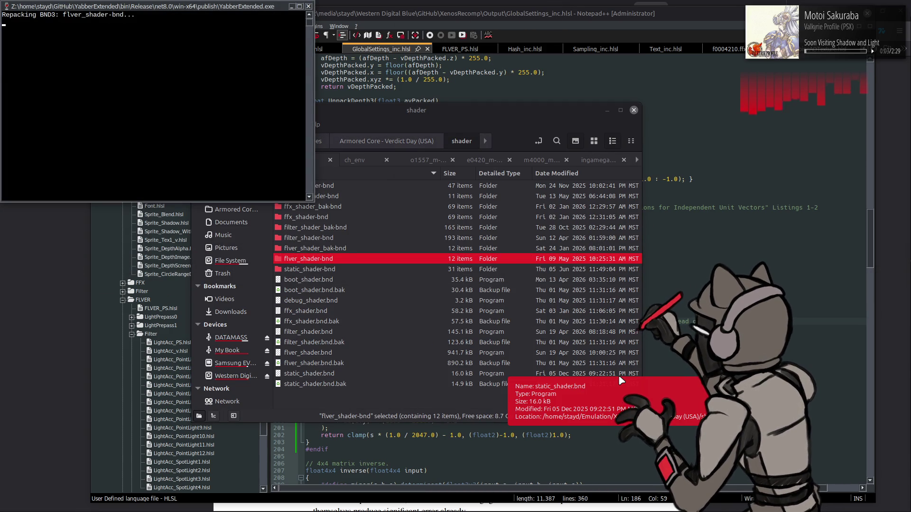
Relaunch Armored Core: Verdict Day from Xenia's recent games and maximize the window.
mouse_move(716, 503)
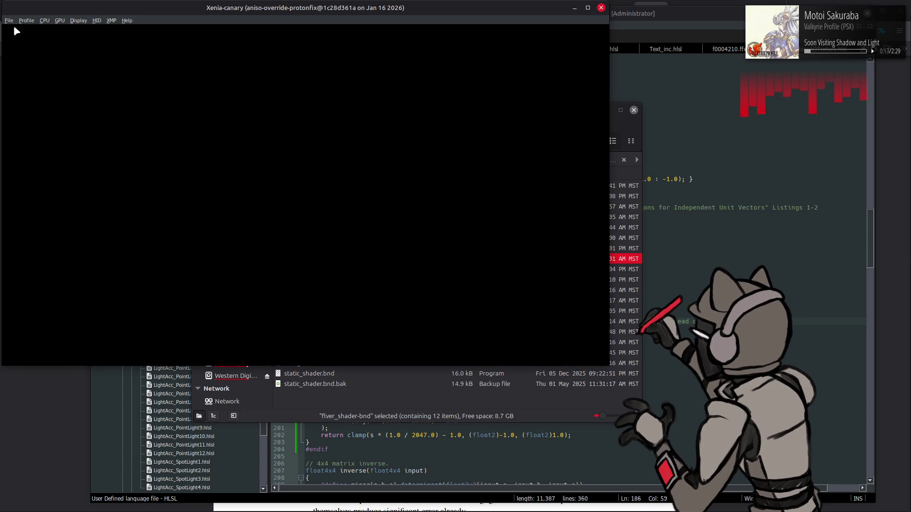
left_click(9, 20)
mouse_move(71, 38)
left_click(135, 40)
double_click(491, 9)
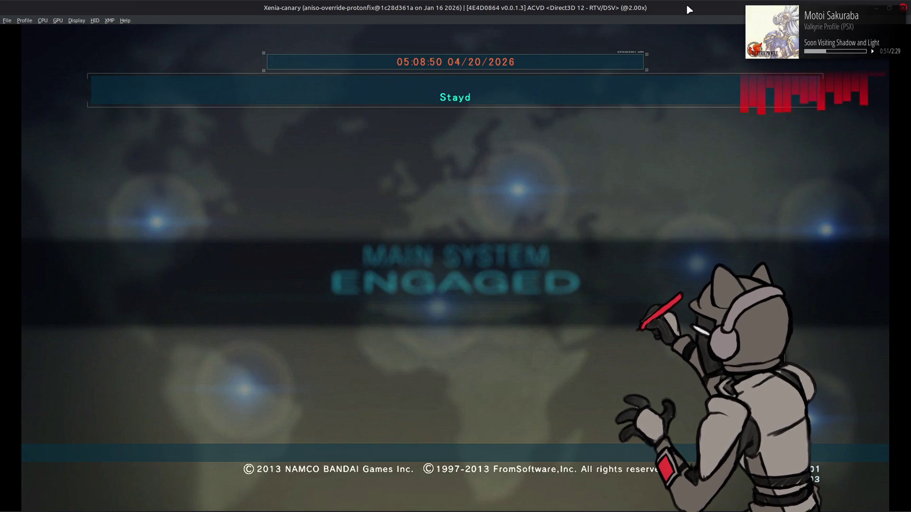
Dismiss the screenshot storage caution and press Start at the title screen.
key("Return")
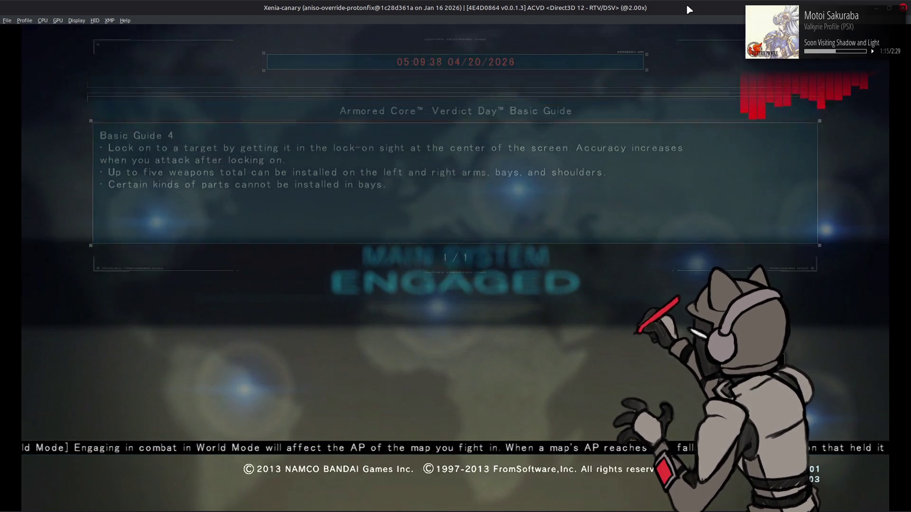
key("Return")
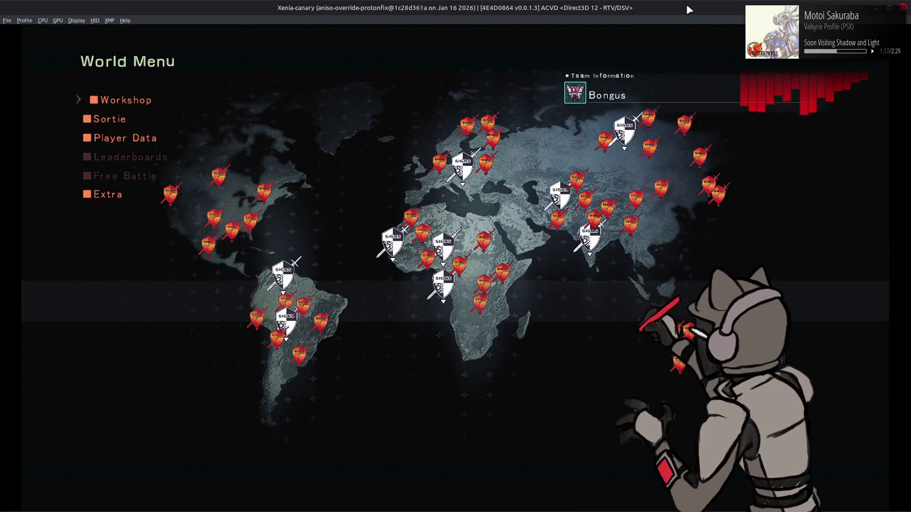
Go from the Workshop to AC Test, start the test sortie and confirm commencing it.
key("Return")
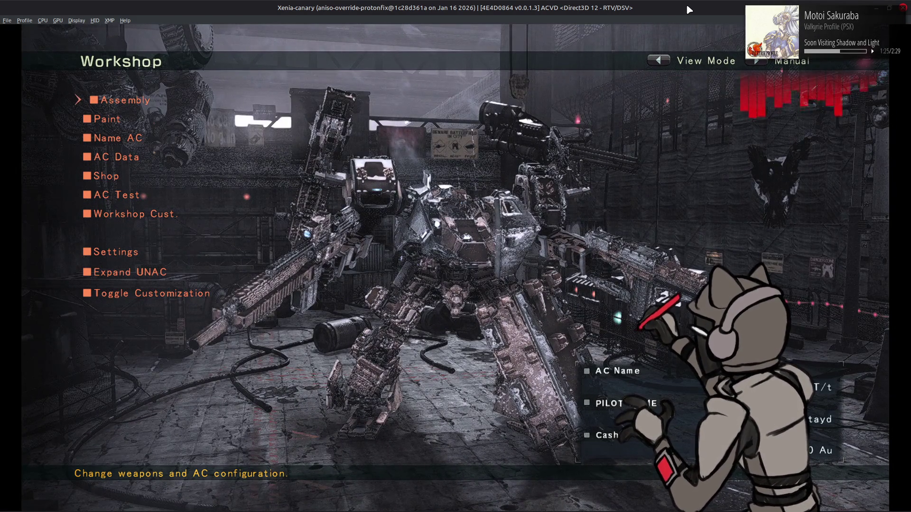
key("Down")
key("Down")
key("Down")
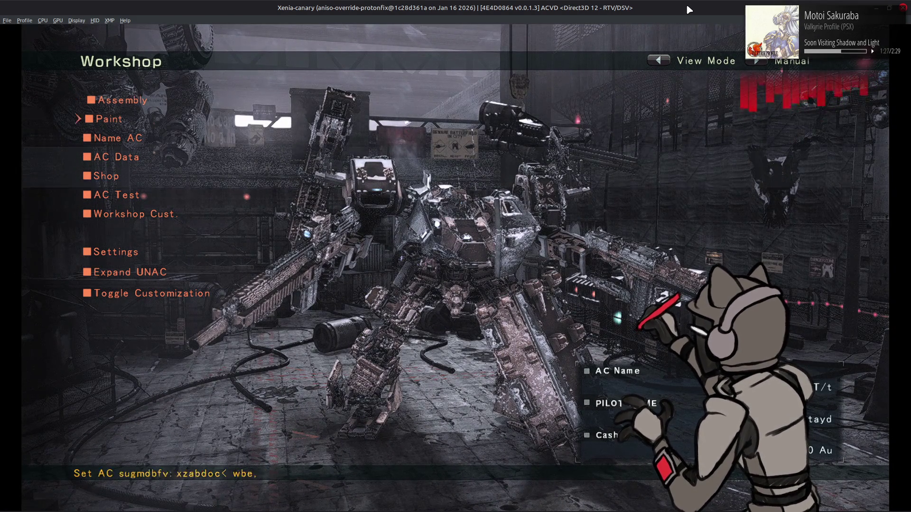
key("Return")
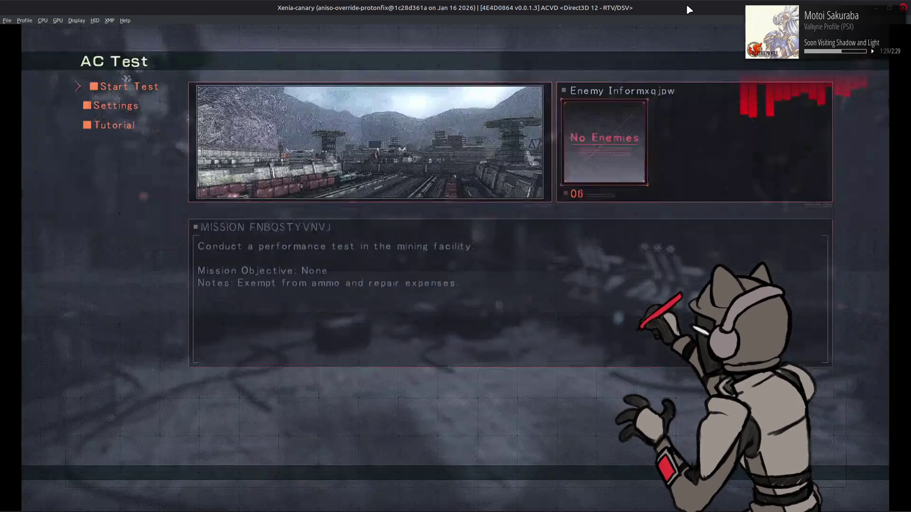
key("Return")
key("Escape")
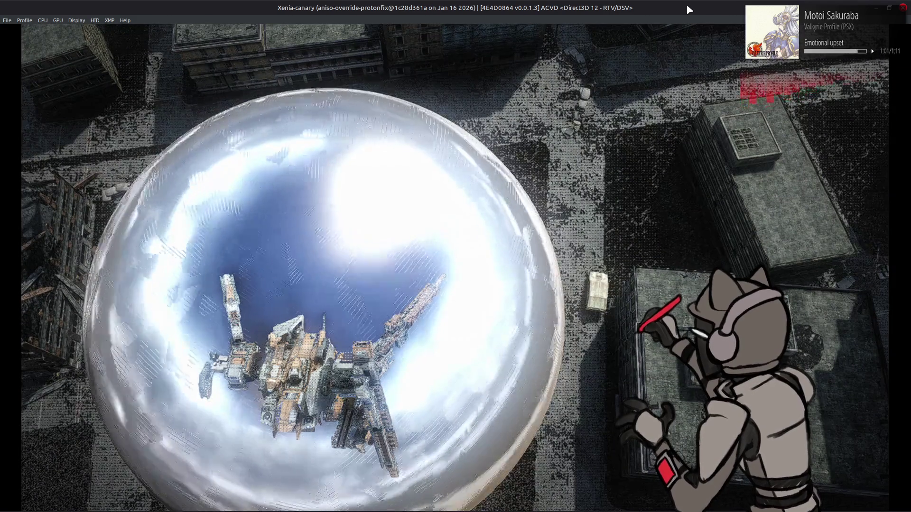
key("Escape")
key("Down")
key("Return")
Resume from the pause menu and close Xenia-canary through its File menu.
key("Escape")
key("Escape")
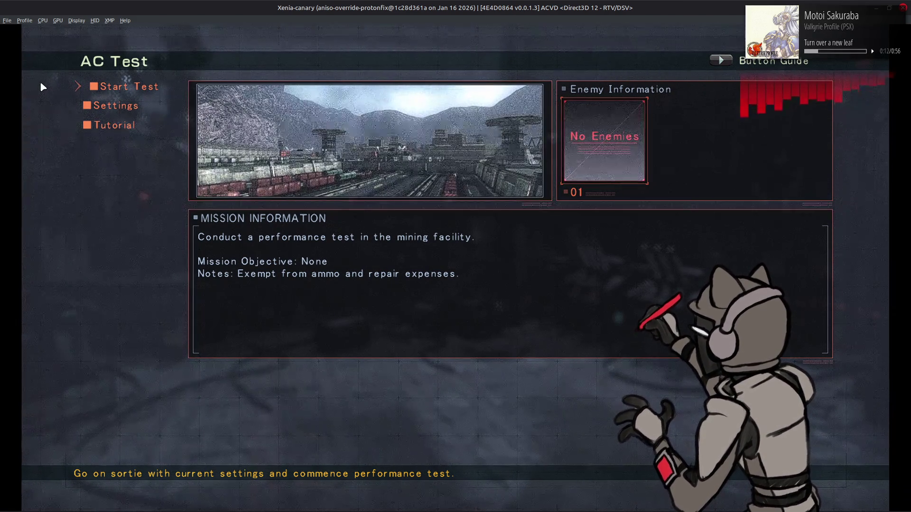
left_click(7, 20)
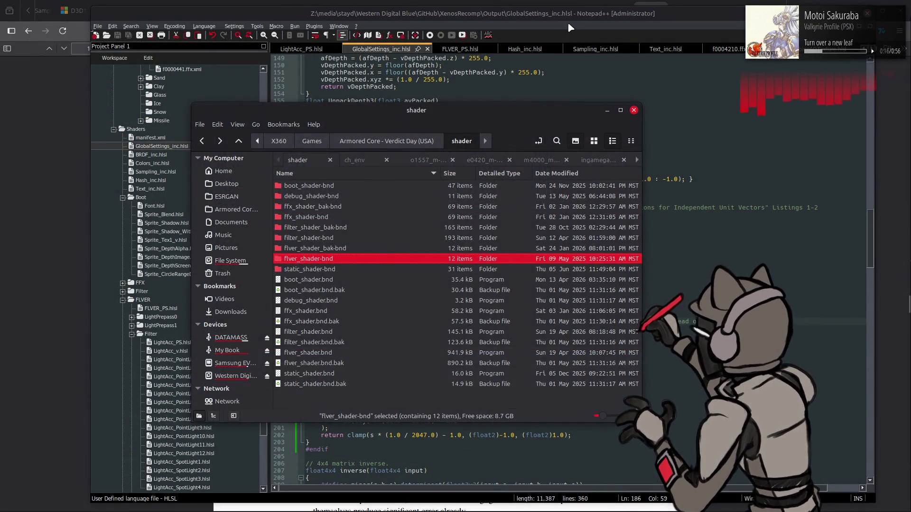
Remove the outdated floor(x+0.5) comment from line 186 and save GlobalSettings_inc.hlsl.
scroll(489, 201, "down", 1)
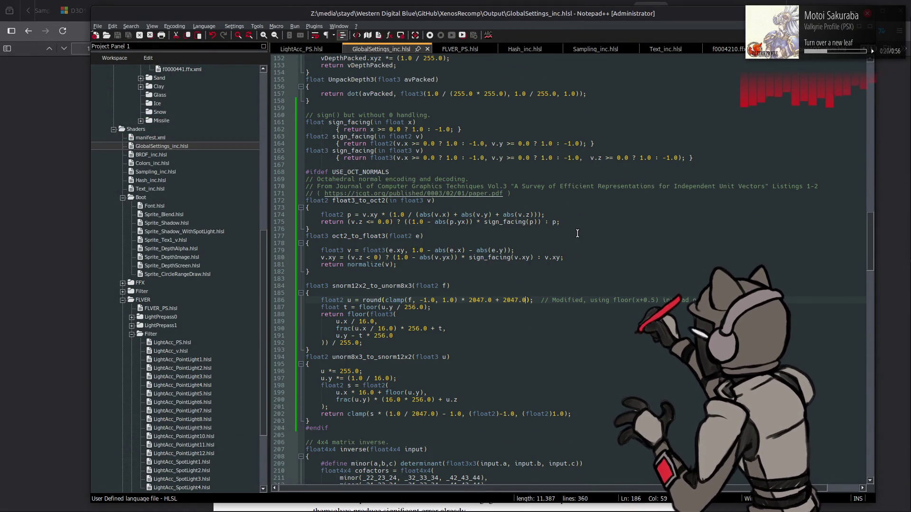
key("ctrl+z")
key("ctrl+z")
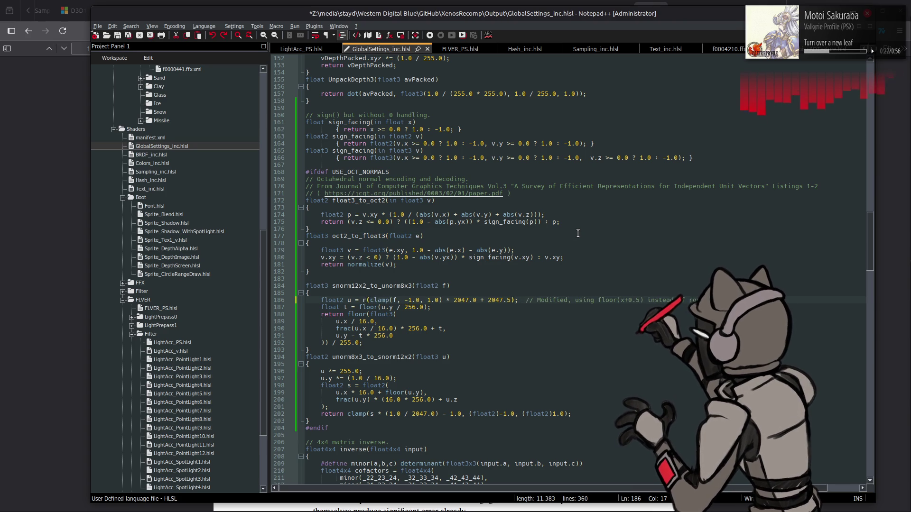
key("ctrl+y")
key("ctrl+y")
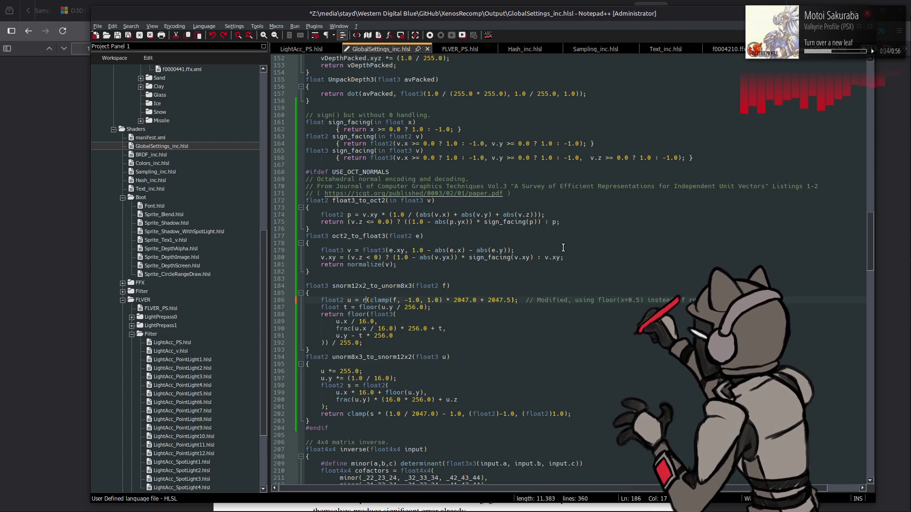
key("ctrl+y")
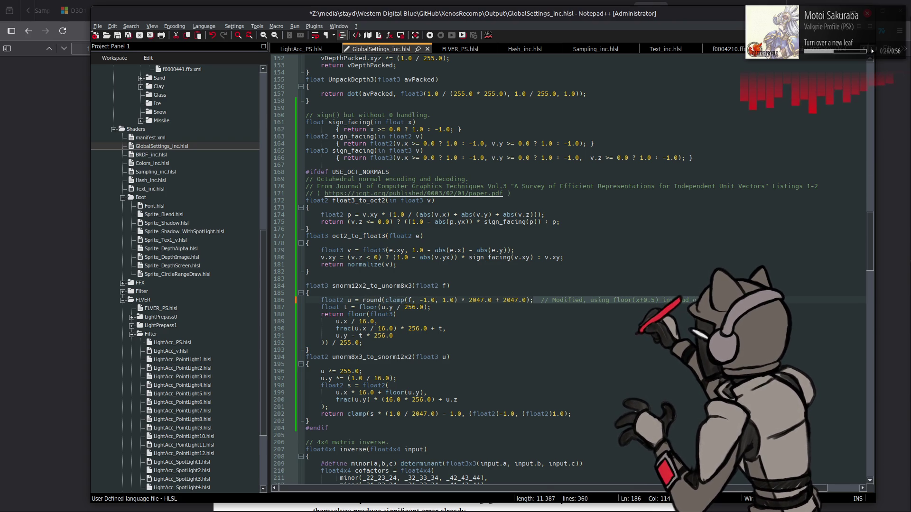
key("ctrl+s")
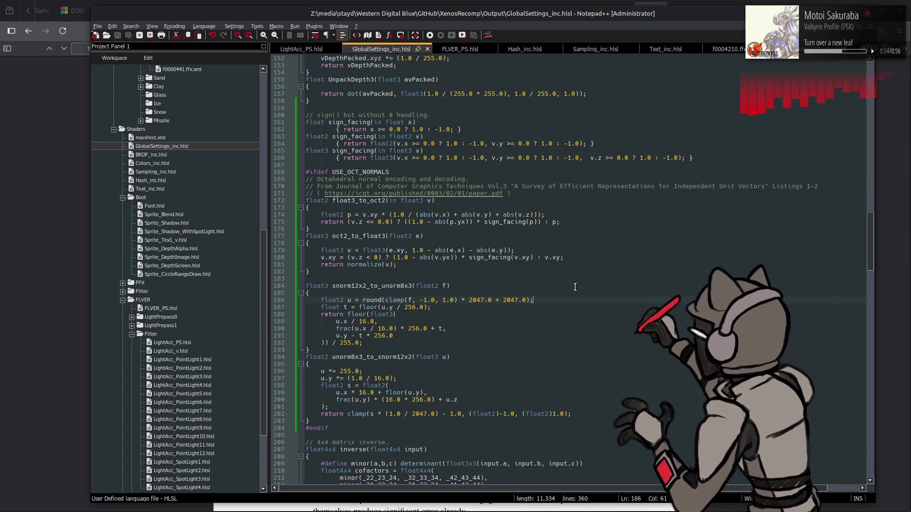
scroll(575, 287, "up", 20)
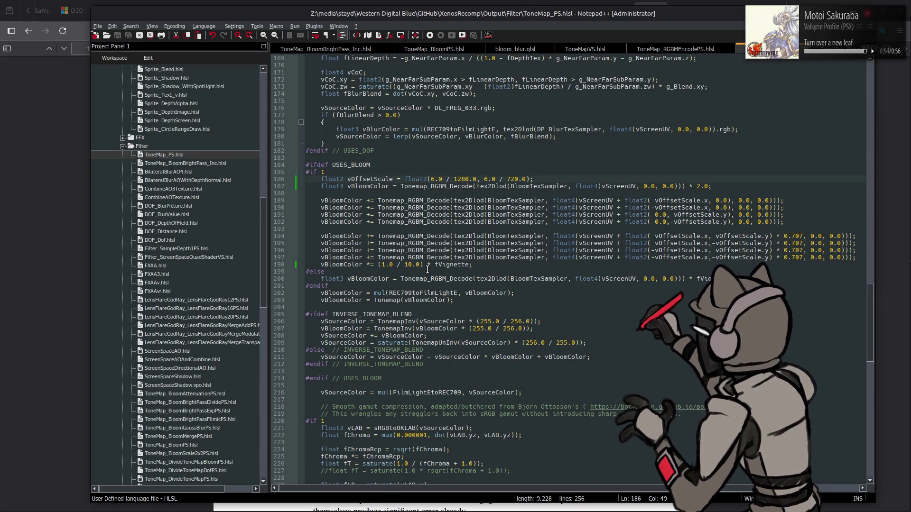
Highlight every use of fVignette in ToneMap_PS.hlsl and review them.
scroll(427, 269, "up", 17)
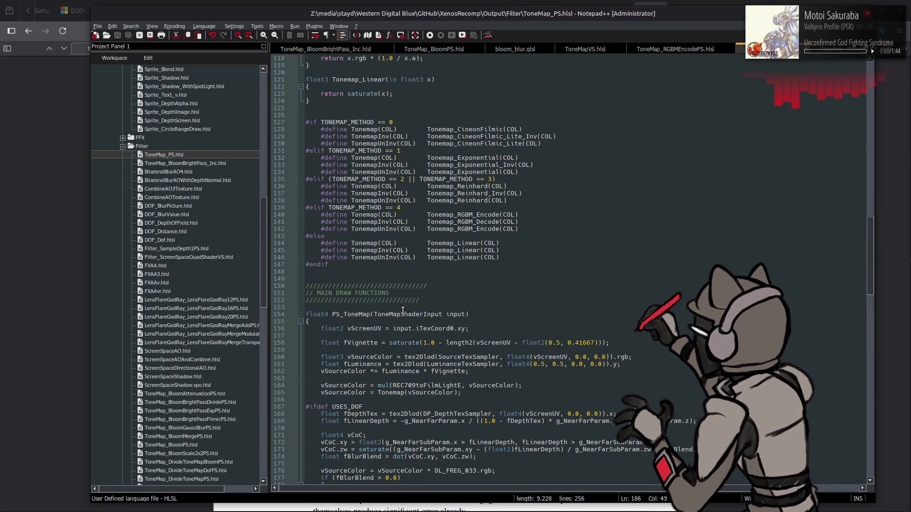
double_click(368, 342)
scroll(431, 335, "down", 3)
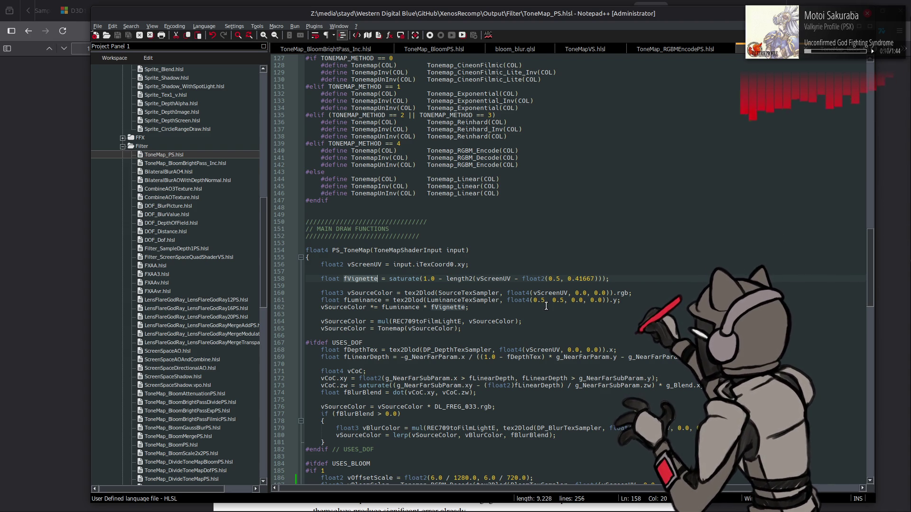
scroll(546, 309, "down", 5)
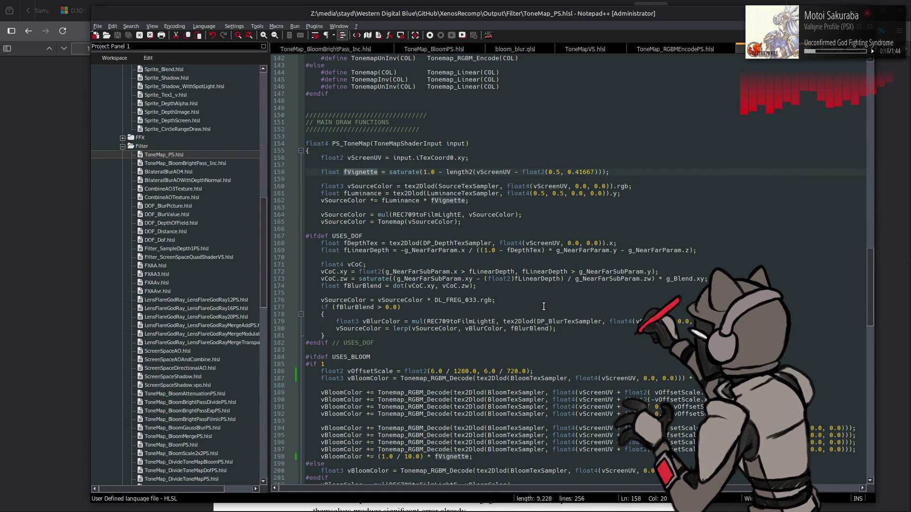
scroll(544, 307, "up", 4)
Add line 159 'fVignette *= fVignette - fVignette * fVignette + fVignette;' and save the file.
left_click(633, 257)
key("Return")
type("fVignette *= fVignette - fVignette * fVignette + fVignette;")
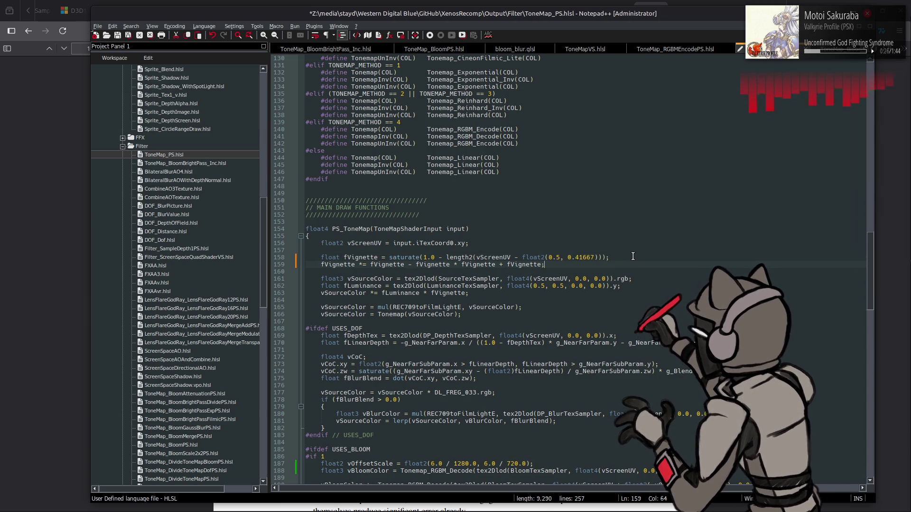
key("ctrl+s")
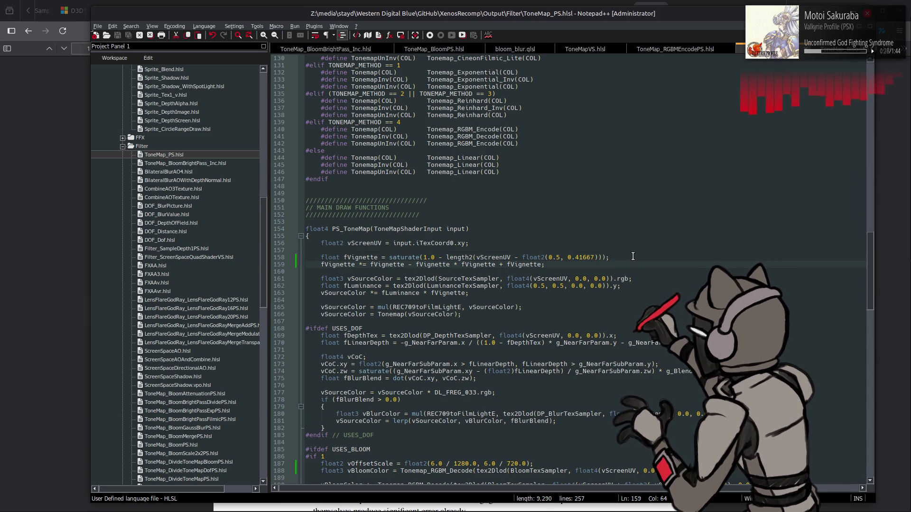
key("alt+Tab")
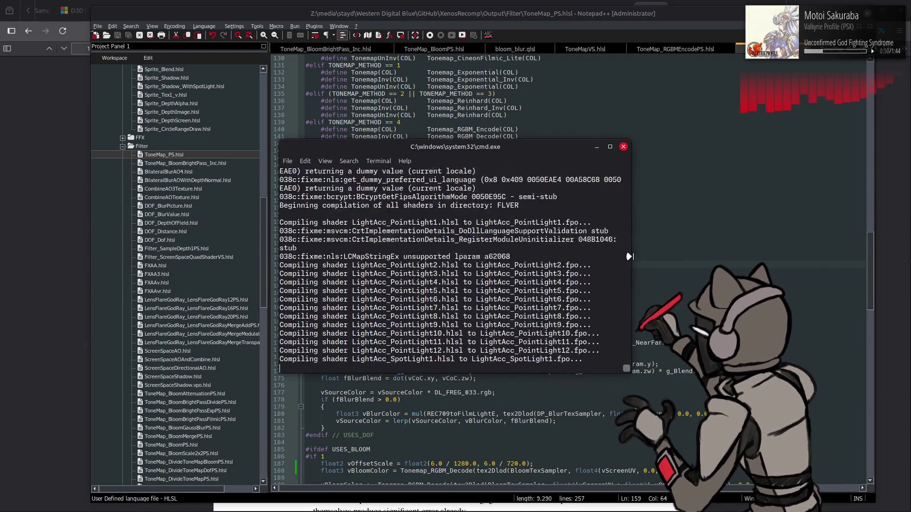
Recompile the Filter shaders by retargeting the previous rshadercompiler command to Filter.
key("Up")
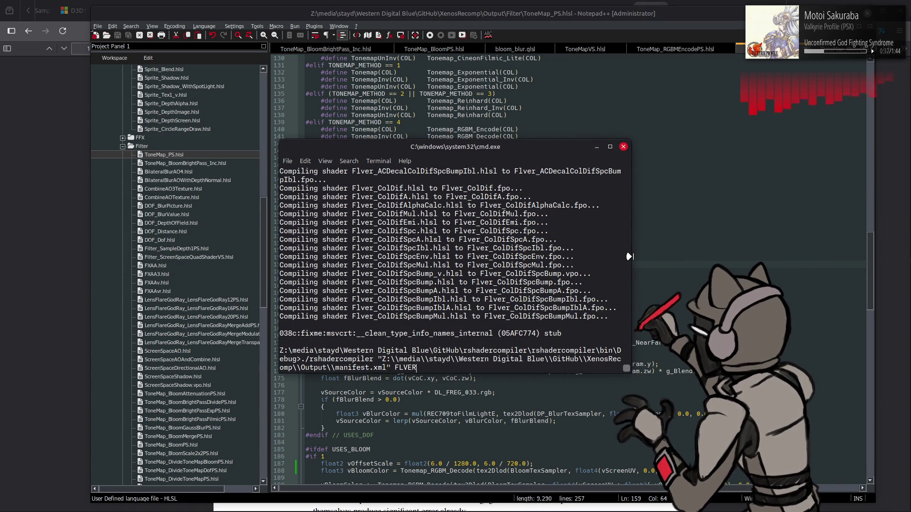
key("BackSpace")
key("BackSpace")
key("BackSpace")
type("Filter")
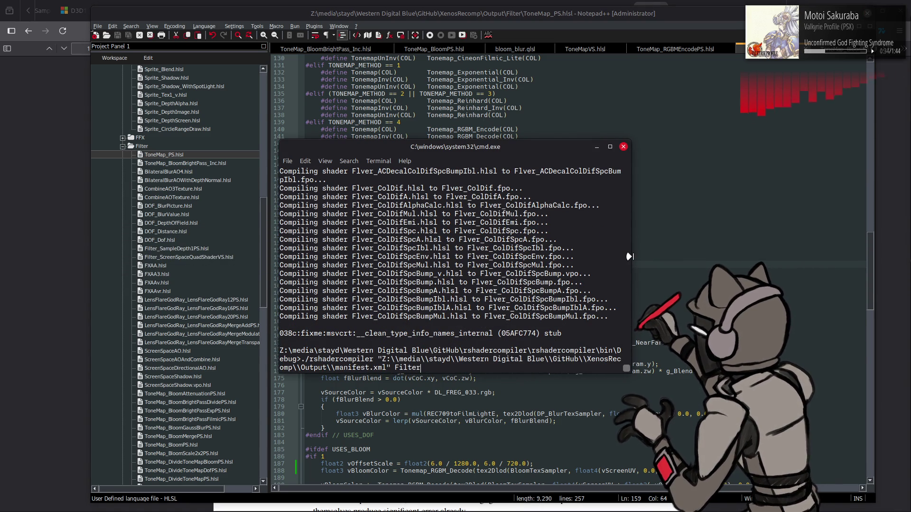
key("Return")
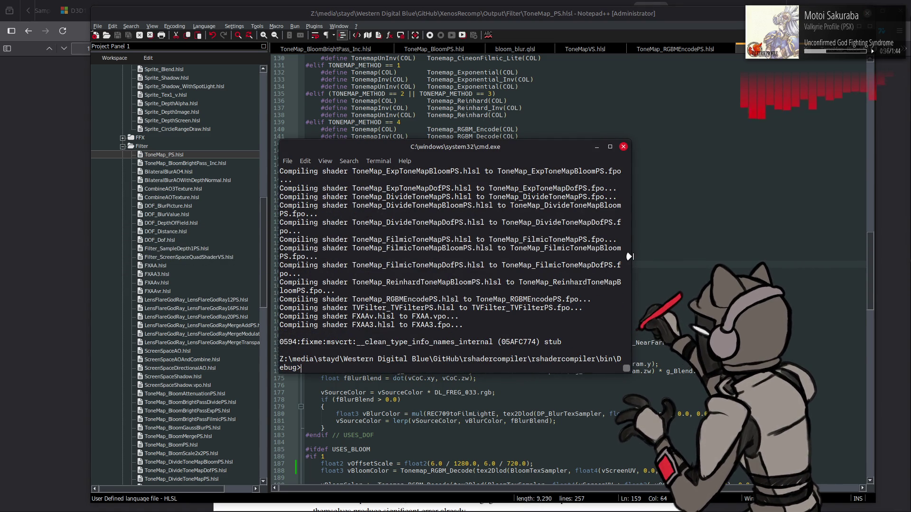
Rerun an earlier compile pass, then bring up flver_shader-bnd's actions in the file manager.
key("Up")
key("Return")
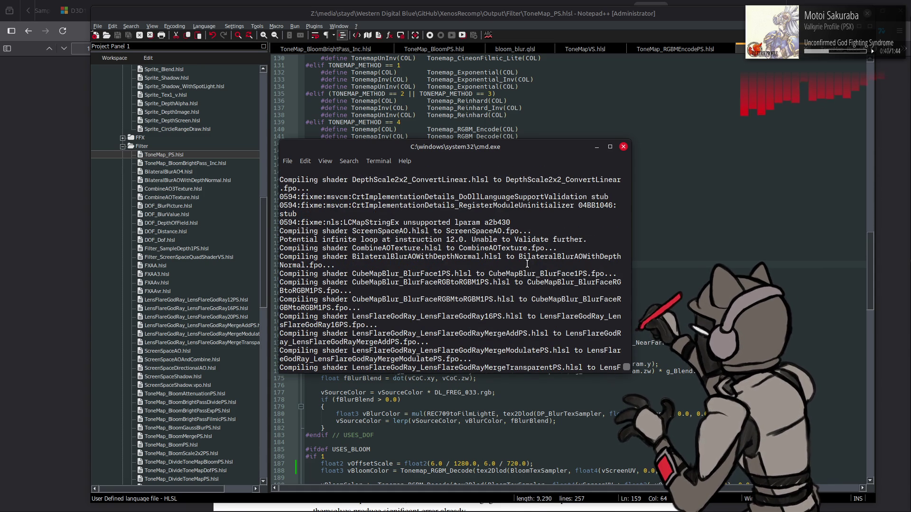
key("alt+Tab")
right_click(348, 261)
Repack flver_shader-bnd, then filter_shader-bnd, each with YabberExtended.
mouse_move(451, 50)
left_click(543, 110)
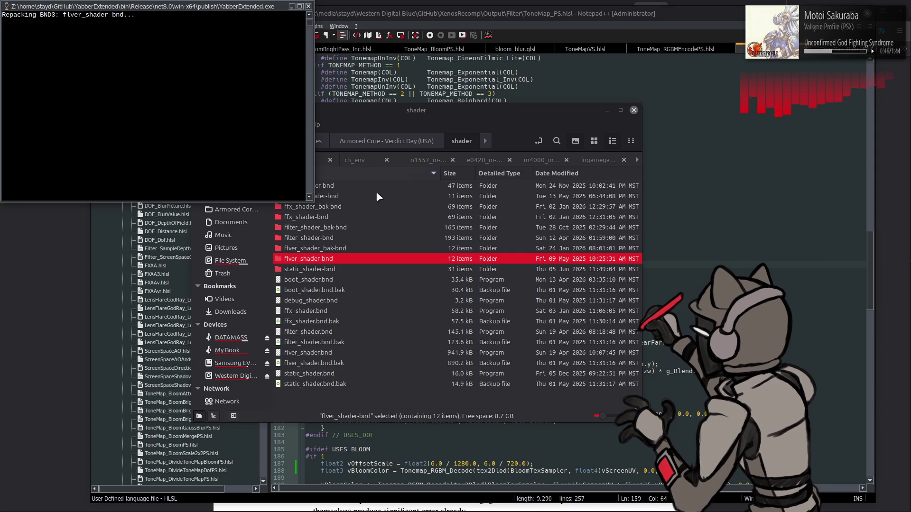
left_click(354, 238)
right_click(354, 241)
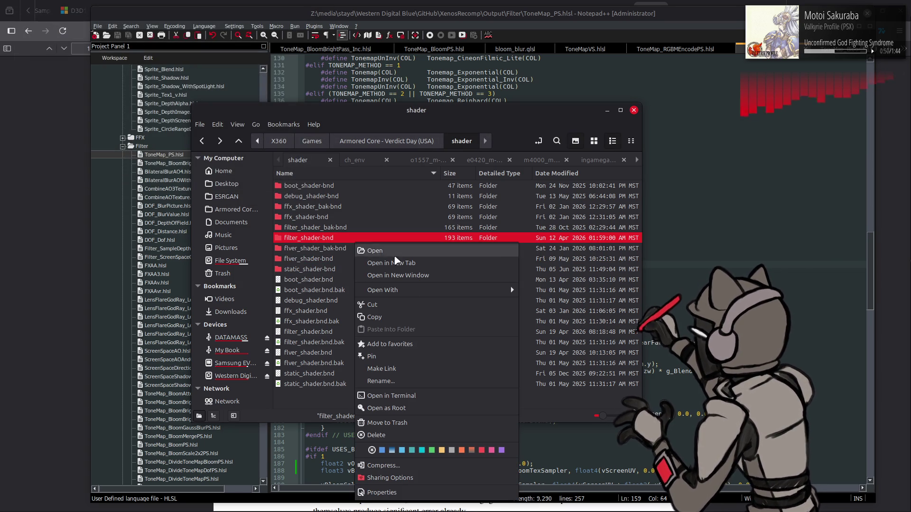
mouse_move(432, 292)
left_click(553, 352)
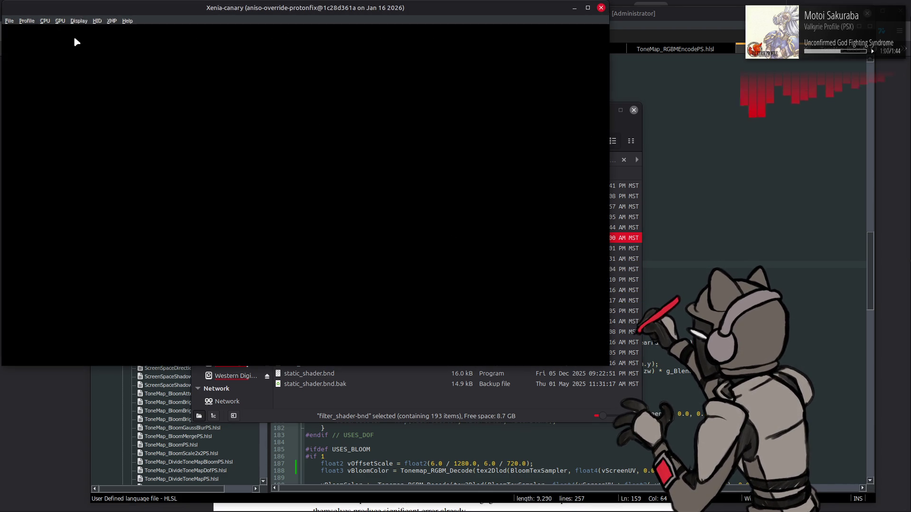
Launch Armored Core: Verdict Day from Xenia's recent games and maximize the emulator window.
left_click(10, 20)
left_click(140, 38)
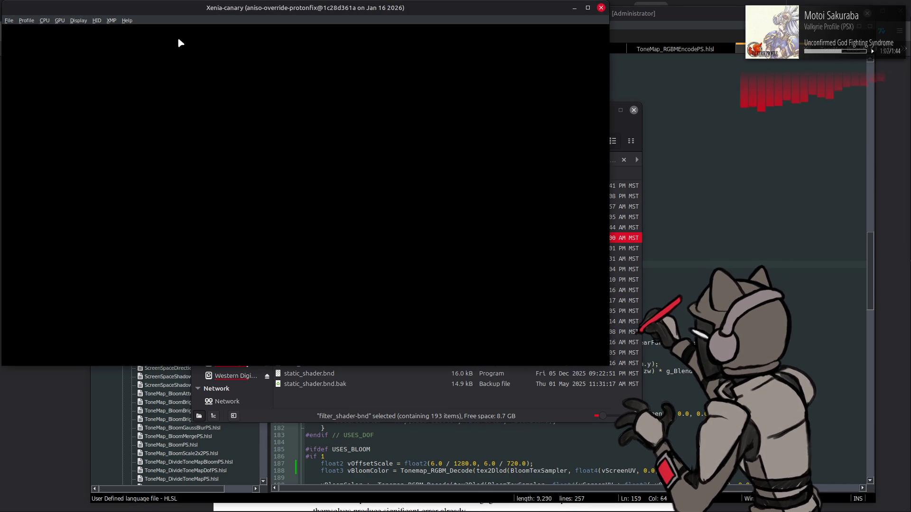
double_click(458, 10)
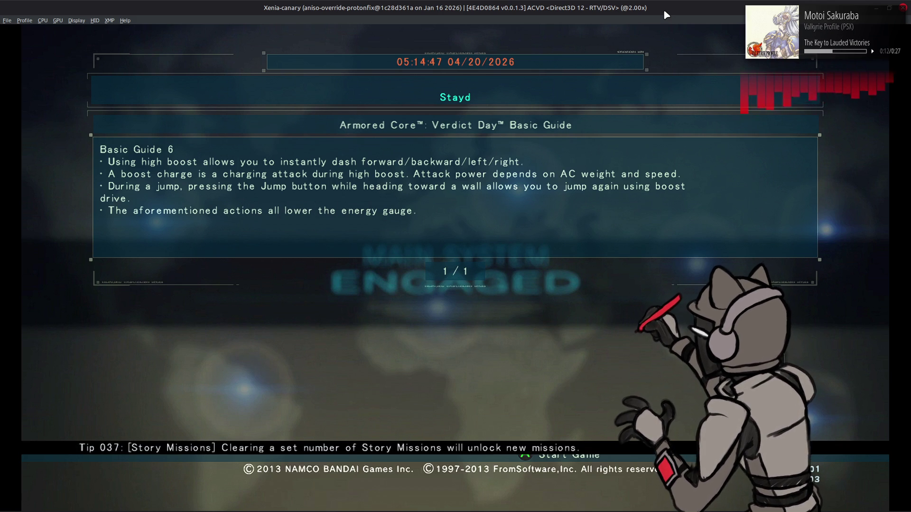
Go from the title screen into the Workshop, view the AC close-up, and start an AC Test sortie.
key("Return")
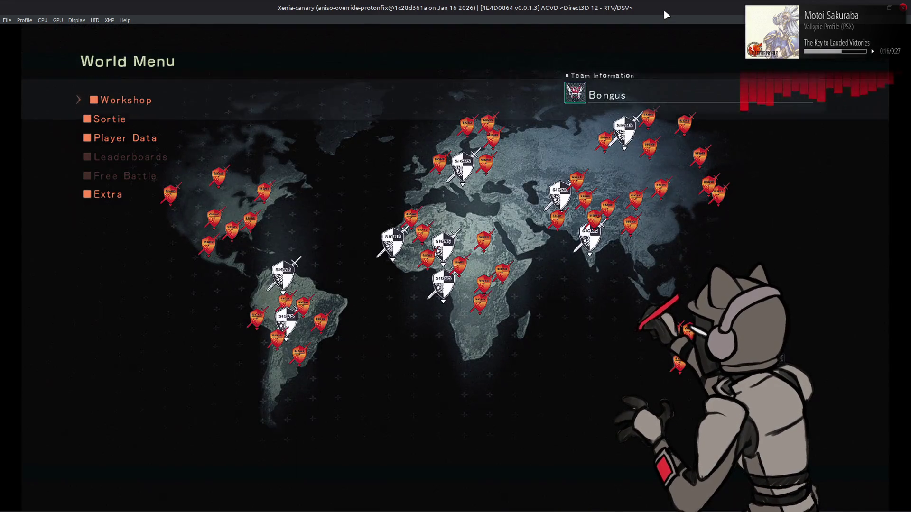
key("Return")
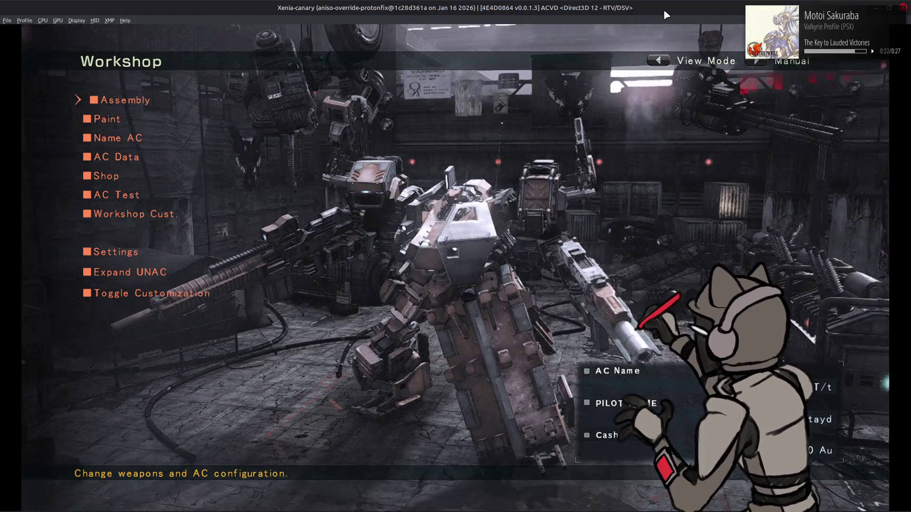
key("1")
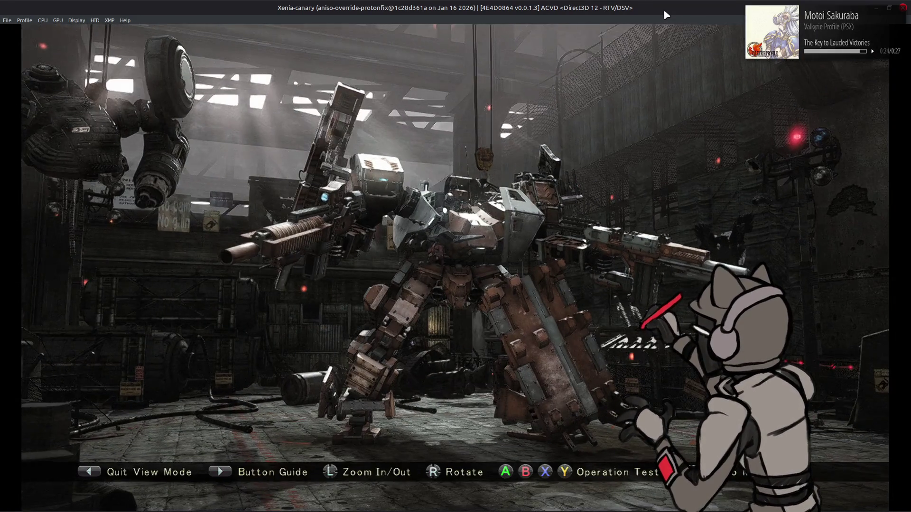
key("1")
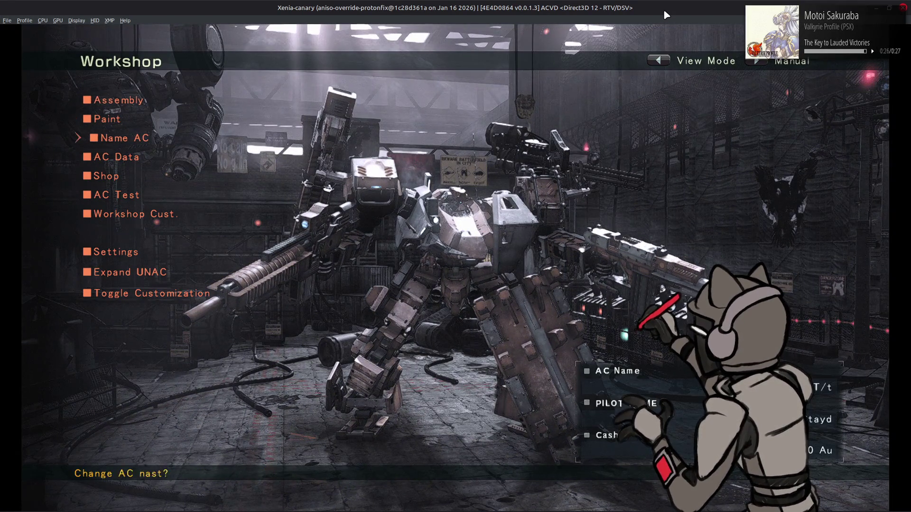
key("Down")
key("Down")
key("Down")
key("Return")
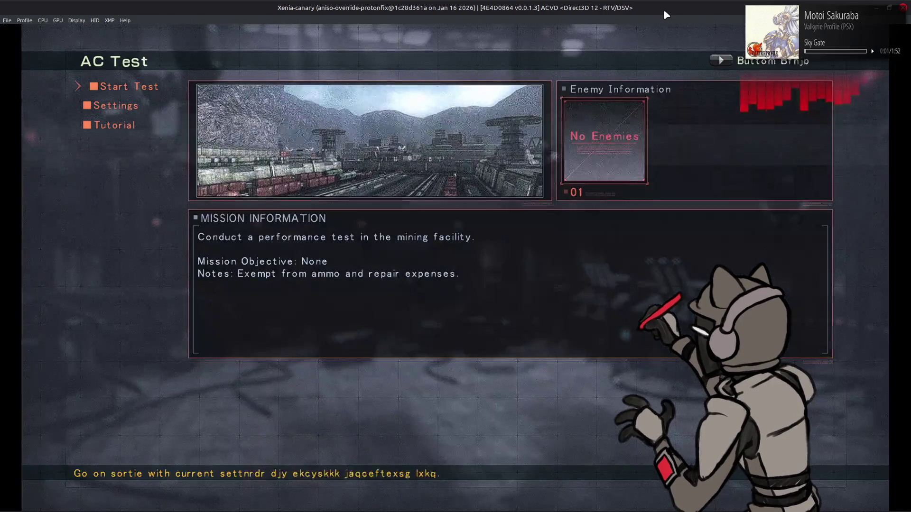
key("Return")
key("Return")
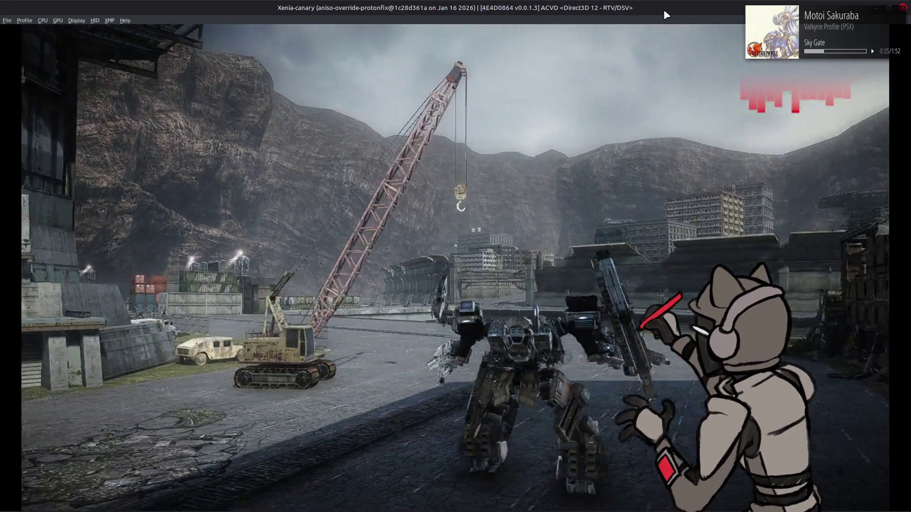
Pause the running test and quit back to the AC Test menu.
key("Escape")
key("Down")
key("Return")
key("Return")
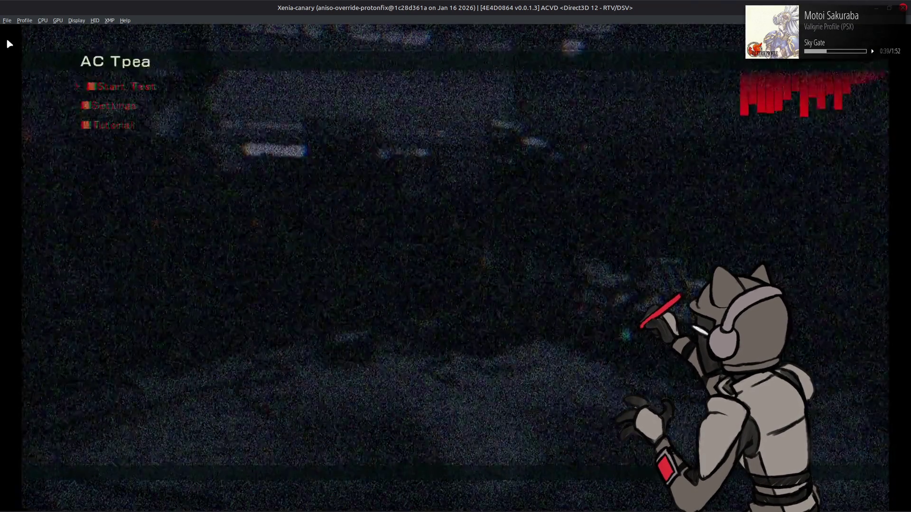
Close Xenia, change the vignette centre 0.41667 to 0.5 on line 158, and save.
left_click(7, 21)
left_click(34, 86)
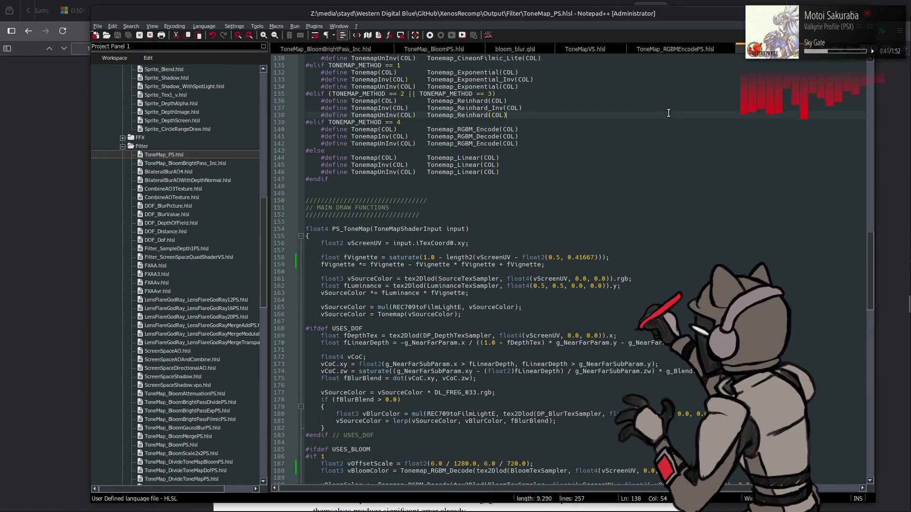
double_click(587, 258)
type("5")
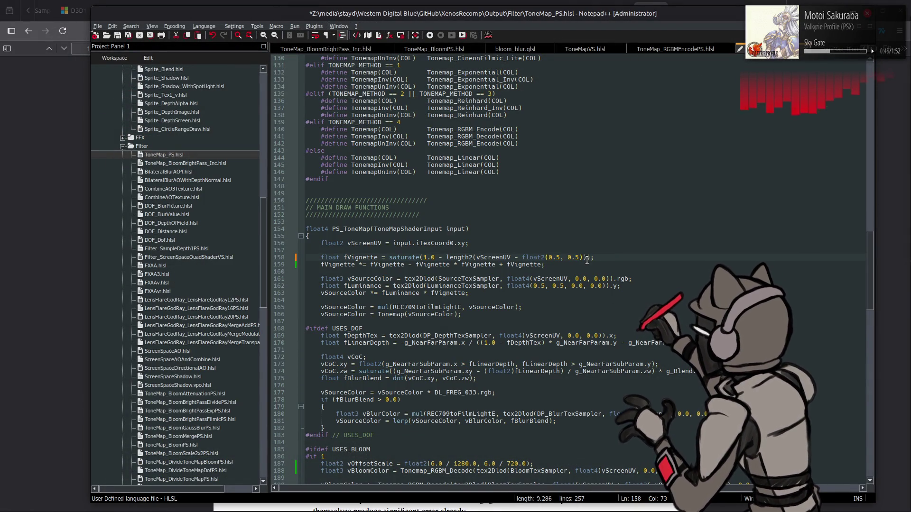
key("ctrl+s")
Recompile the filter shaders and repack filter_shader-bnd with YabberExtended.
key("alt+Tab")
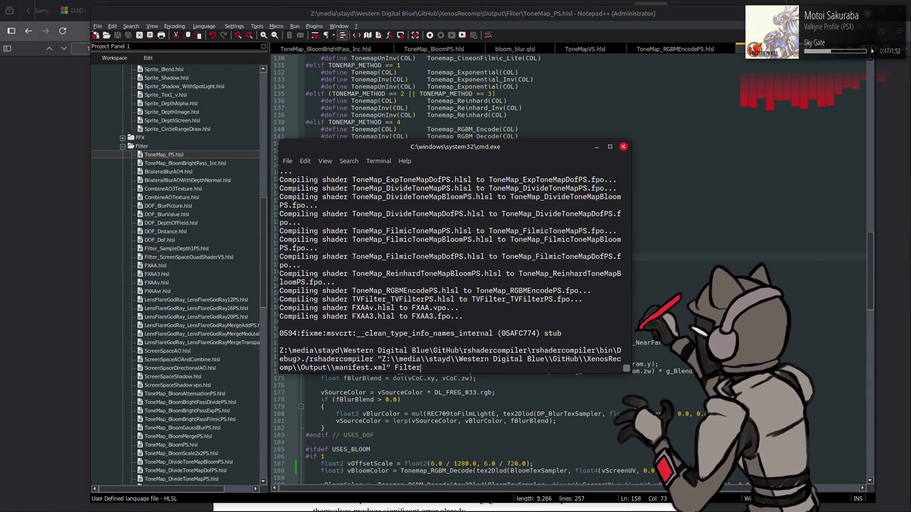
key("alt+Tab")
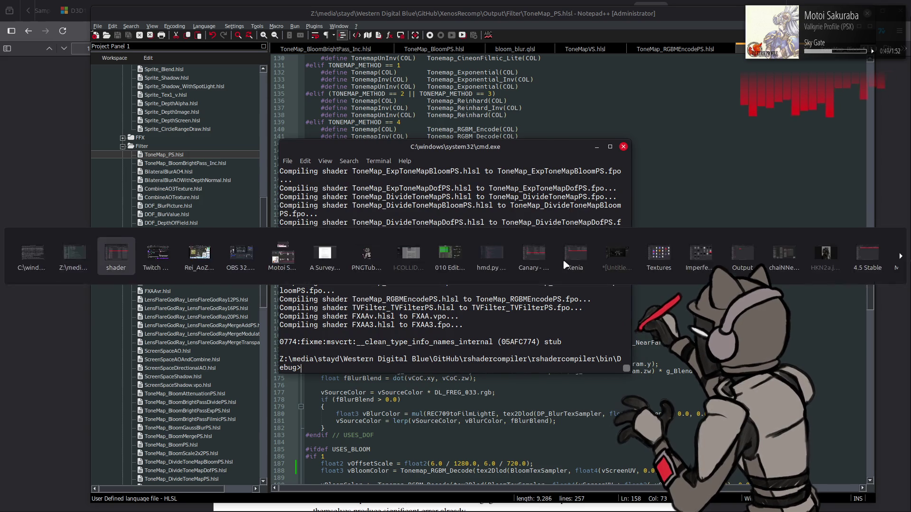
right_click(334, 244)
mouse_move(427, 287)
left_click(555, 343)
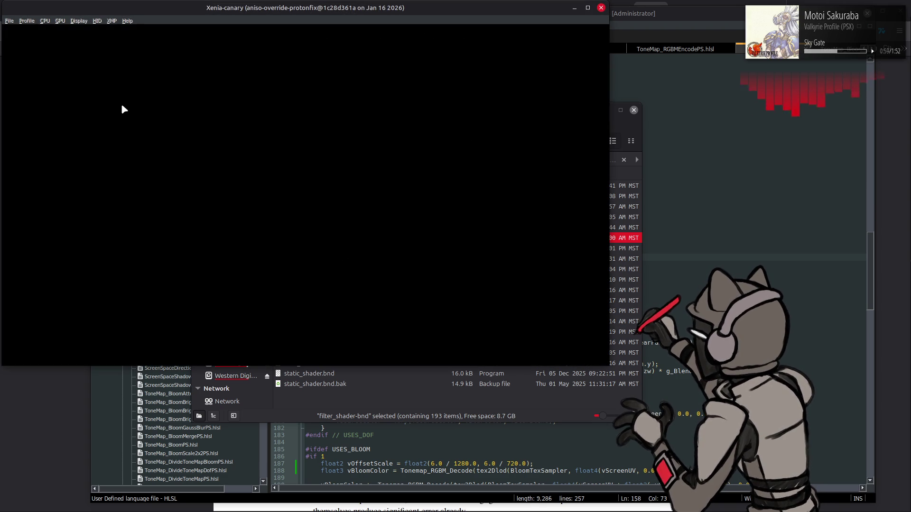
Relaunch Armored Core: Verdict Day, dismissing the offline caution and confirming English.
left_click(9, 20)
mouse_move(47, 39)
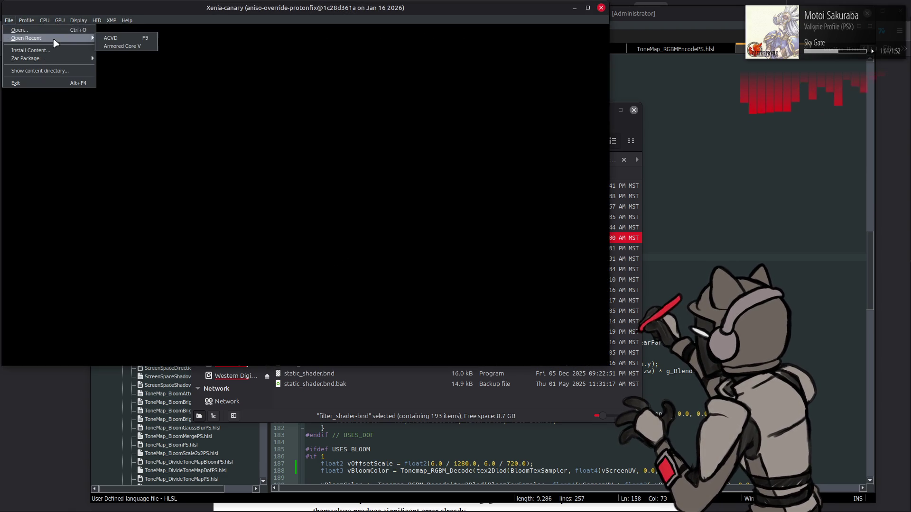
left_click(114, 43)
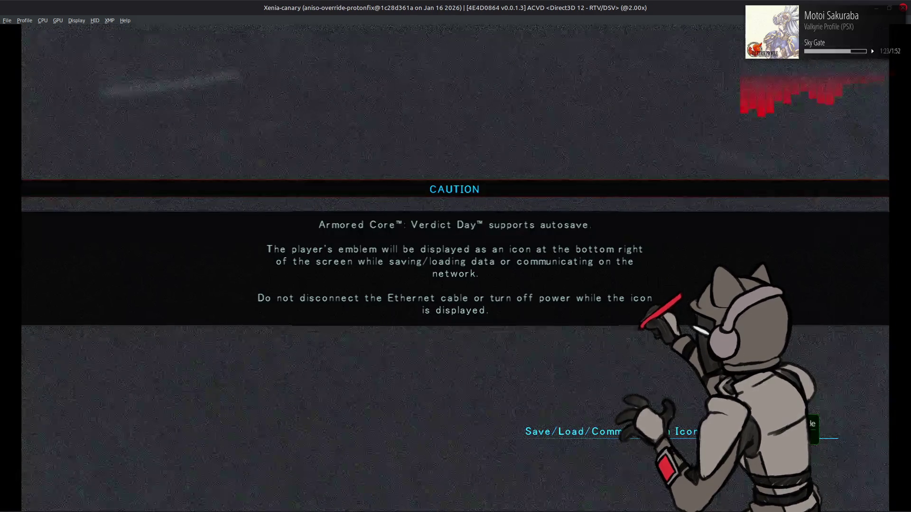
key("Return")
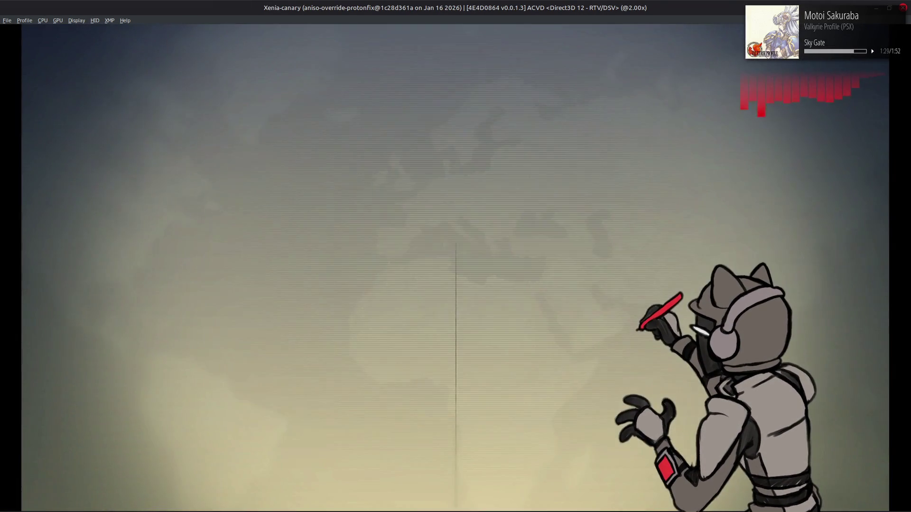
key("Return")
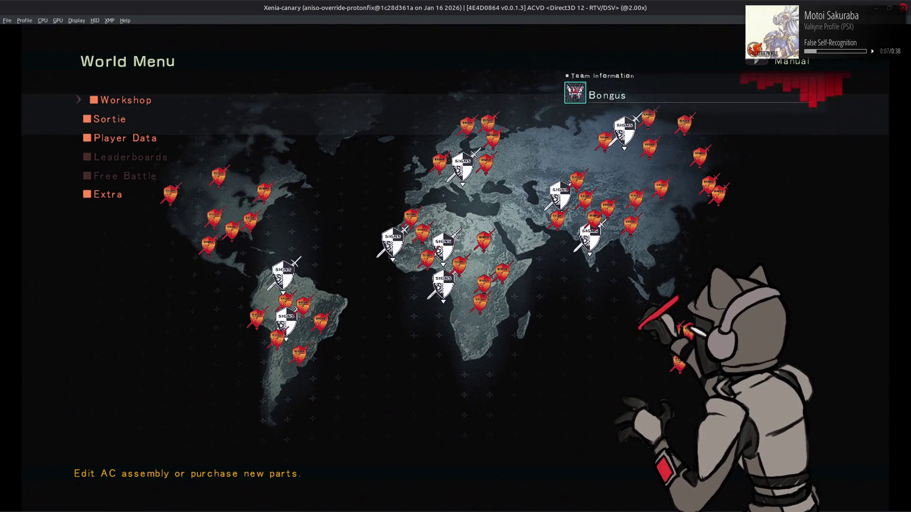
Enter the Workshop and open the AC Test screen.
key("Return")
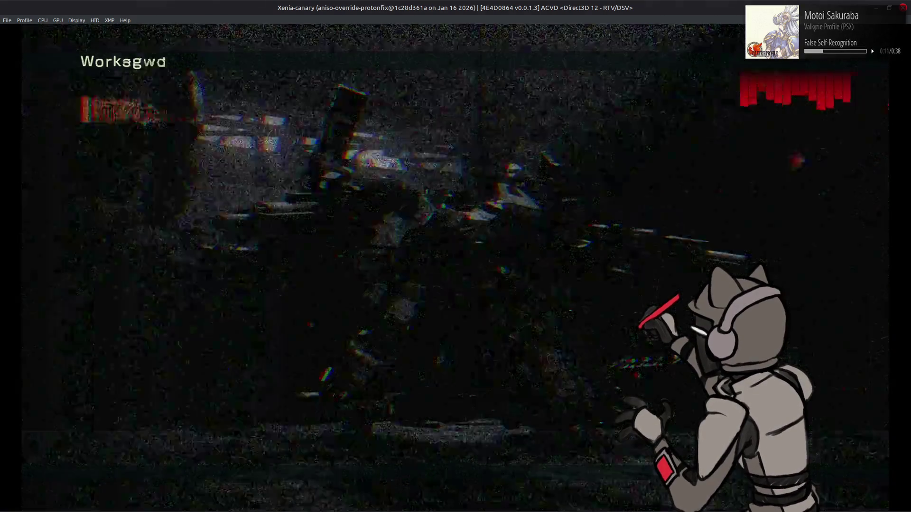
key("Down")
key("Down")
key("Down")
key("Down")
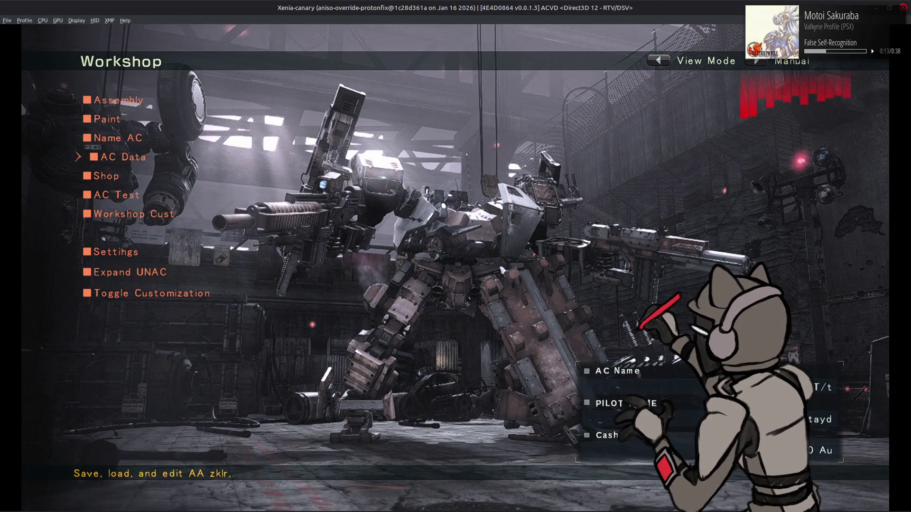
key("Return")
key("Return")
key("Return")
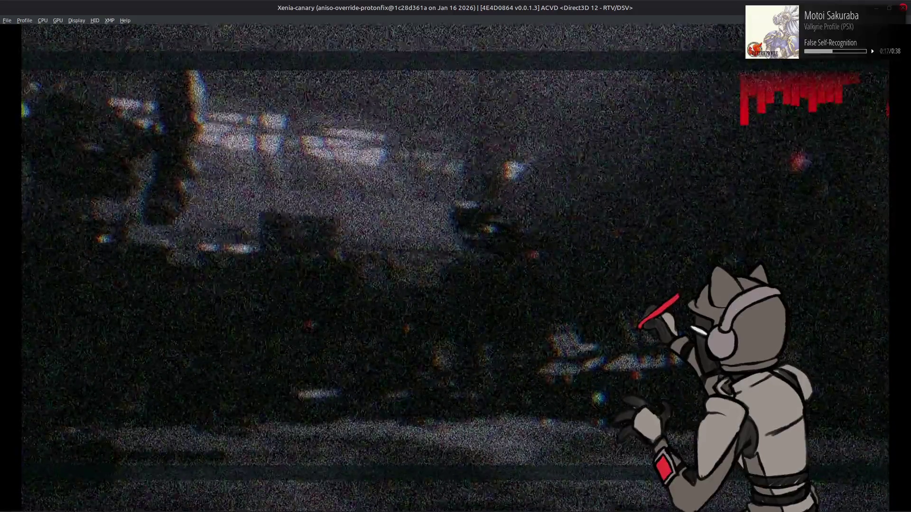
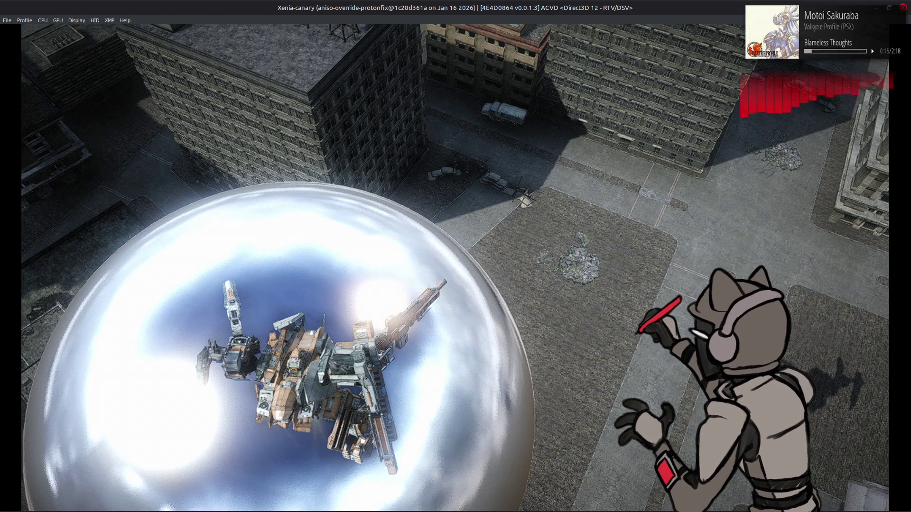
Pause the running AC test and quit it, returning to the AC Test mission briefing.
key("Return")
key("Down")
key("Return")
key("Escape")
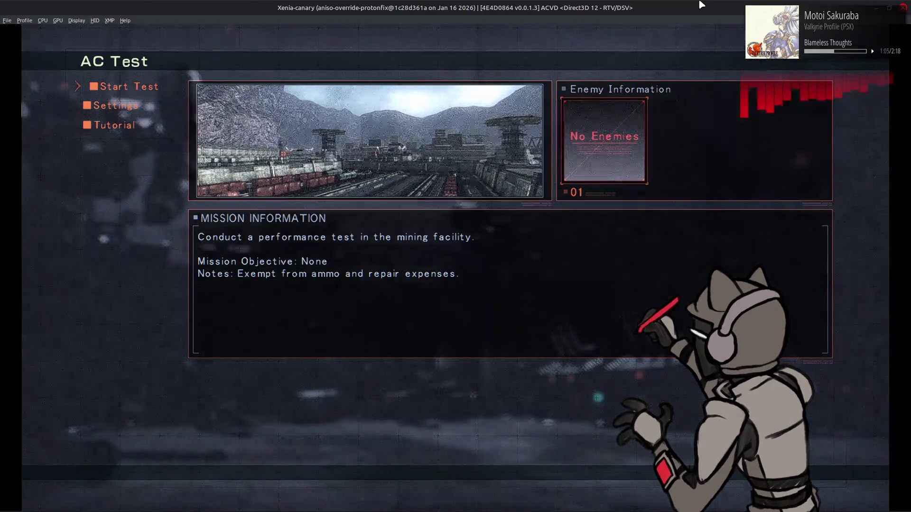
Browse the Workshop 5 and Workshop 6 site layouts, then return and enter View Mode on the AC.
key("Escape")
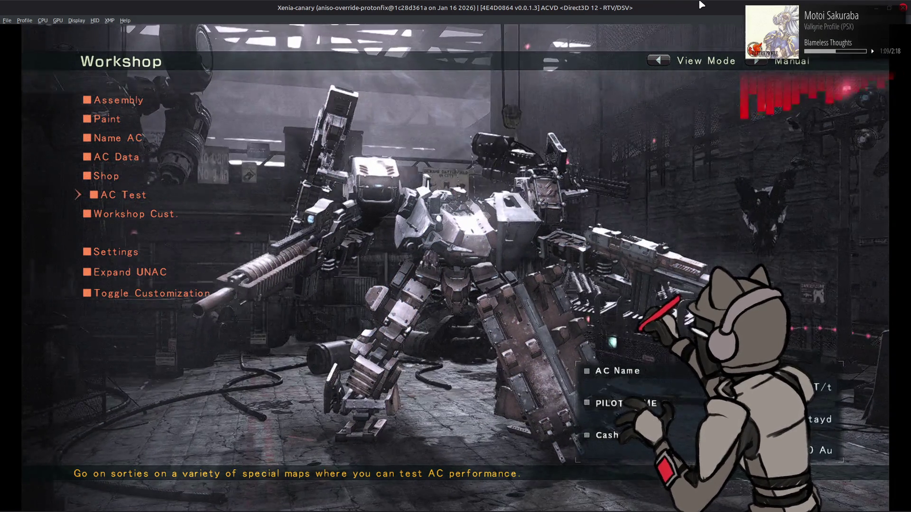
key("Down")
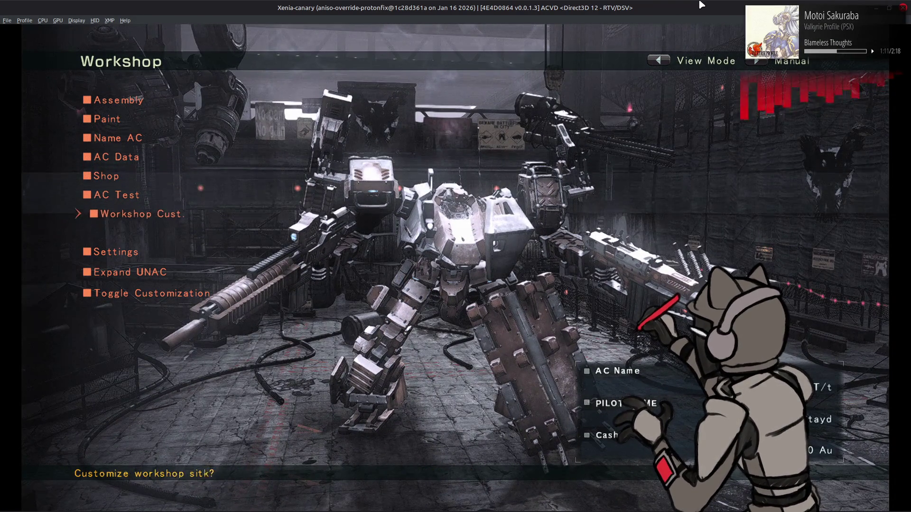
key("Return")
key("e")
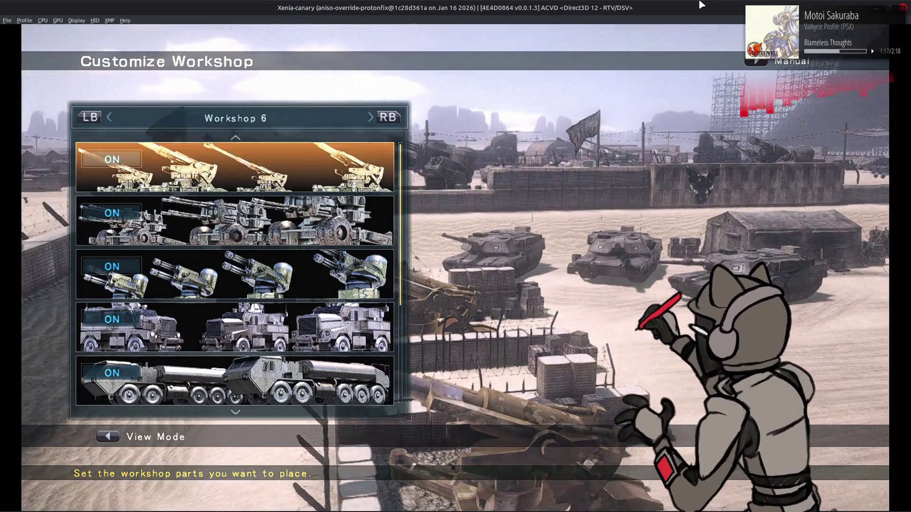
key("q")
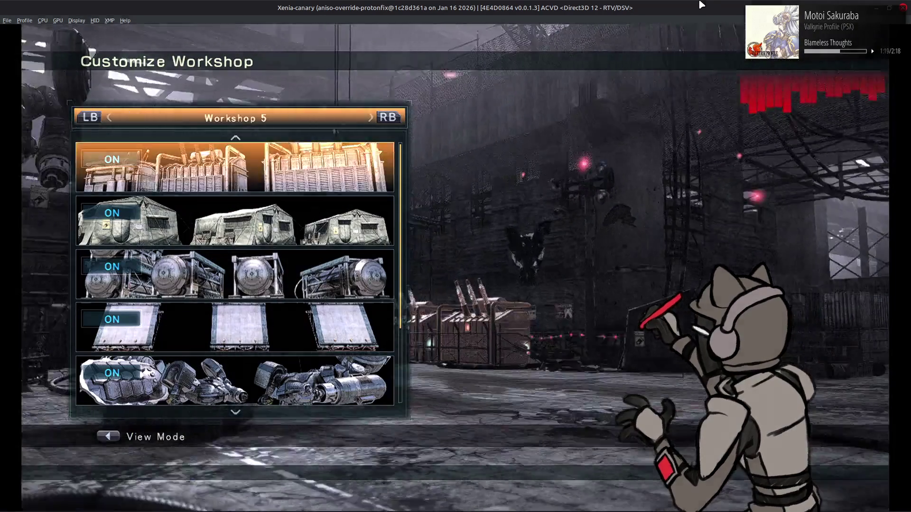
key("Escape")
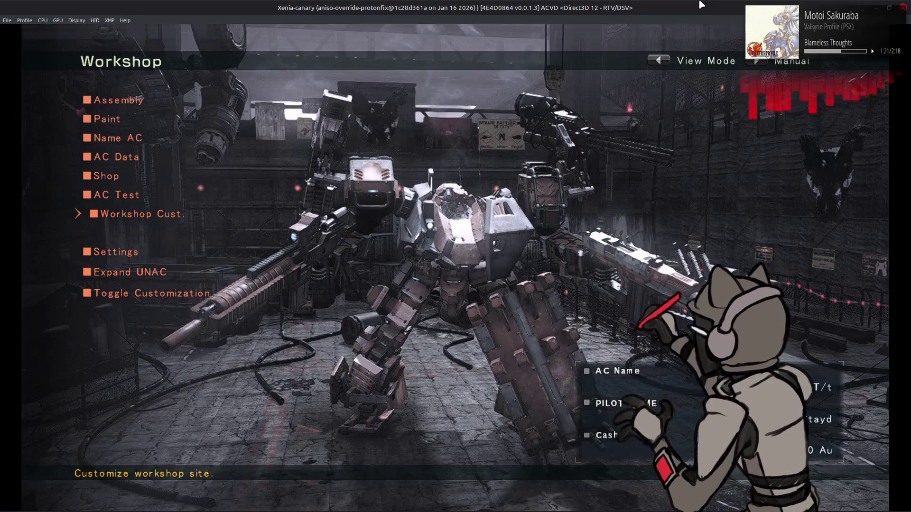
key("e")
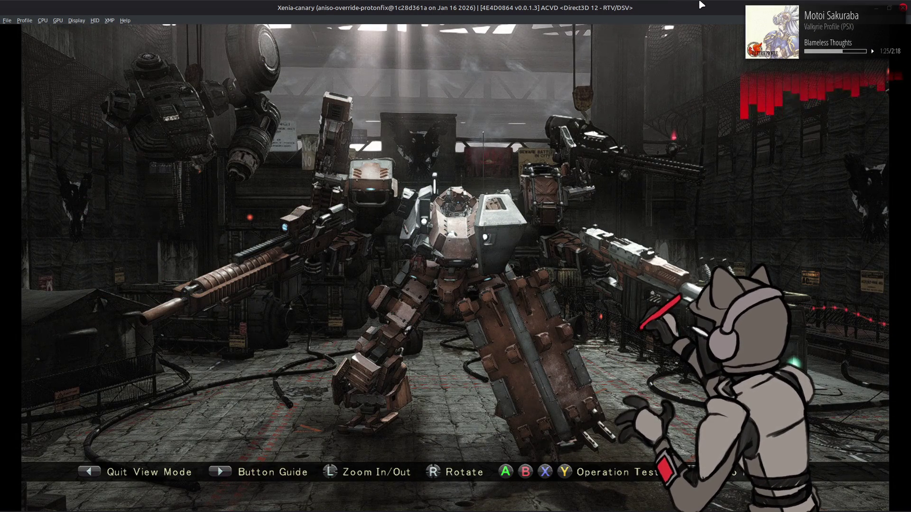
key("l")
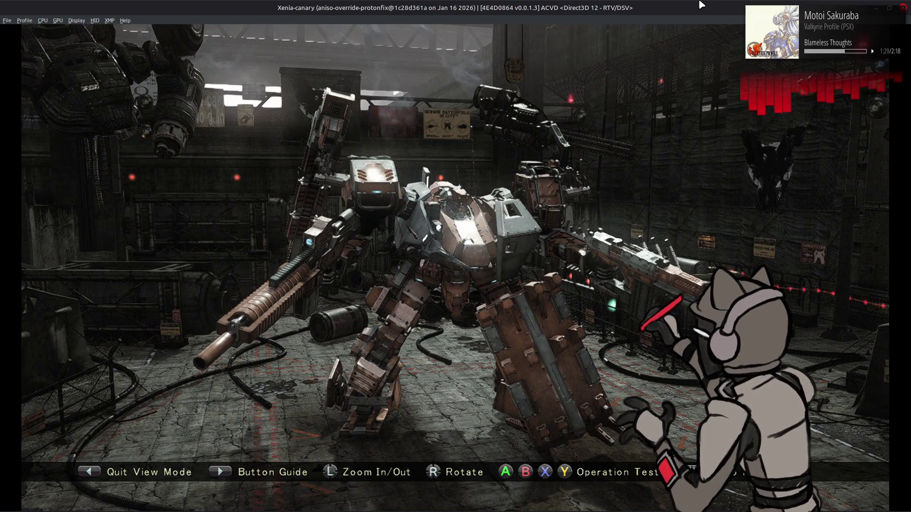
key("l")
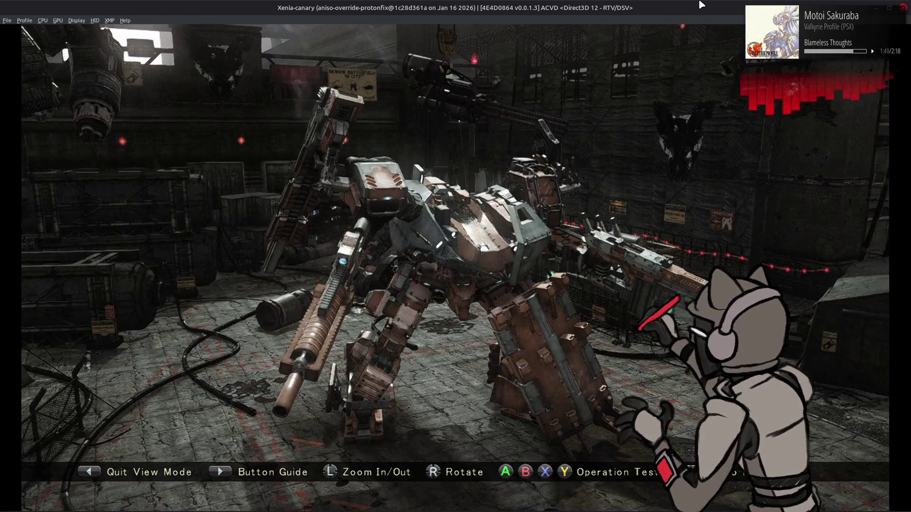
key("Left")
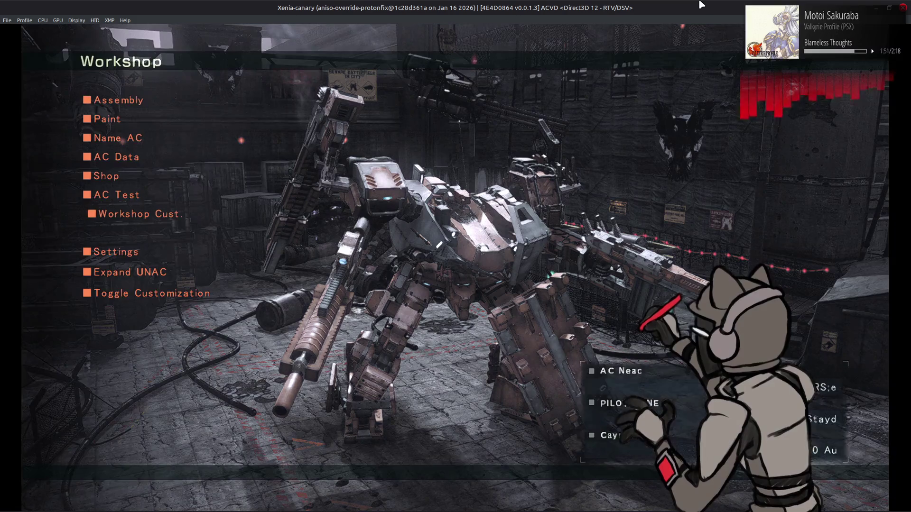
Back out of the Workshop to the World Menu, then bring the shader folder window forward.
key("Return")
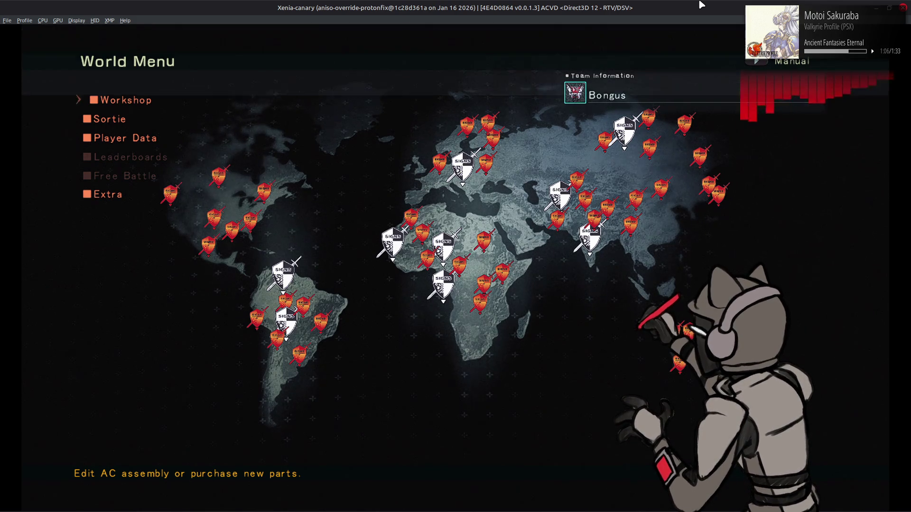
key("alt+Tab")
key("alt+Tab")
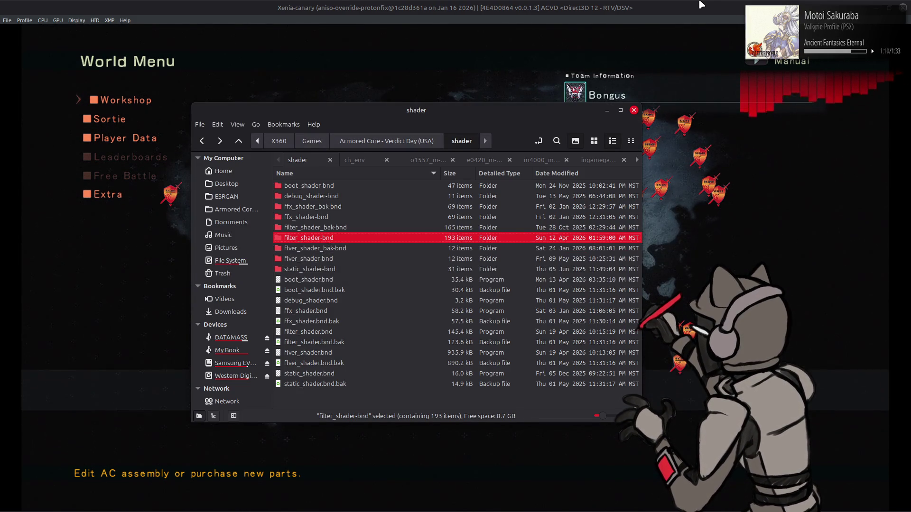
Switch from the shader folder to the ToneMap_PS.hlsl editor window.
key("alt+Tab")
key("alt+Tab")
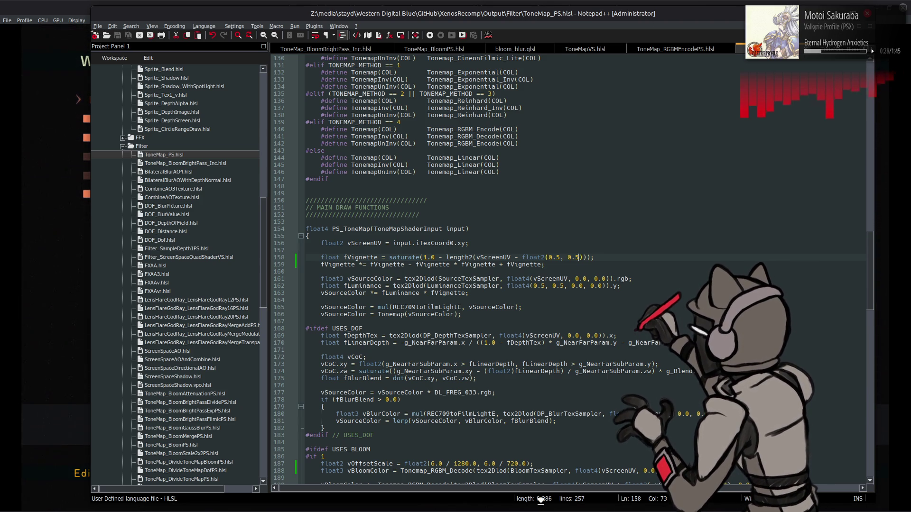
Launch Blender by searching 'bl' in the application launcher.
mouse_move(540, 510)
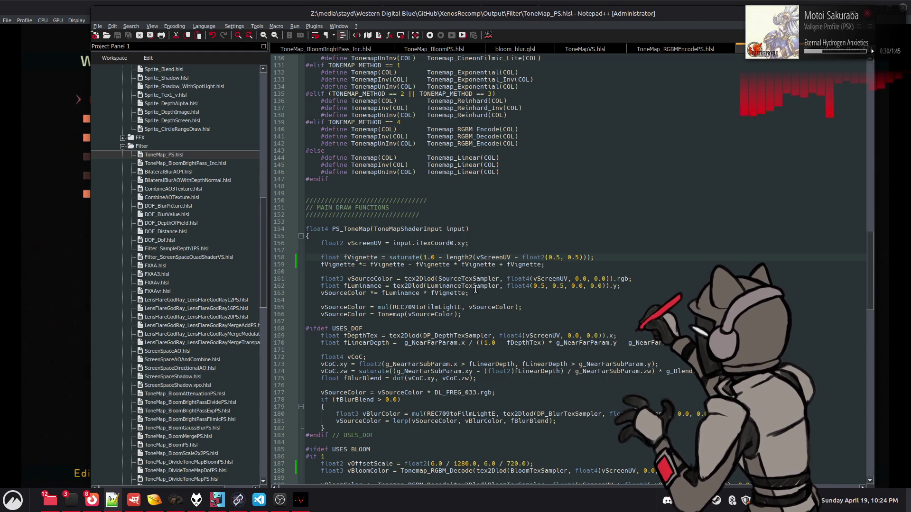
key("super")
type("bl")
left_click(265, 309)
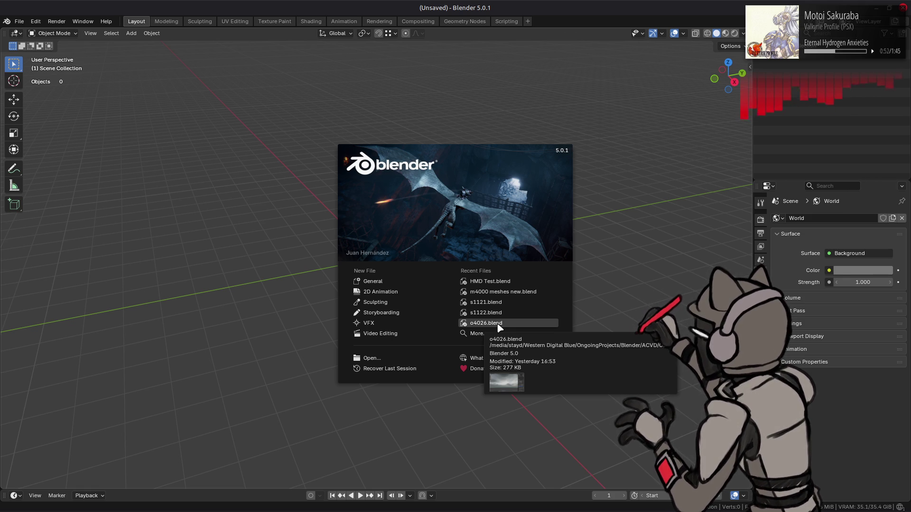
Try the recent-files search on Blender's splash screen, then close the splash screen.
left_click(491, 332)
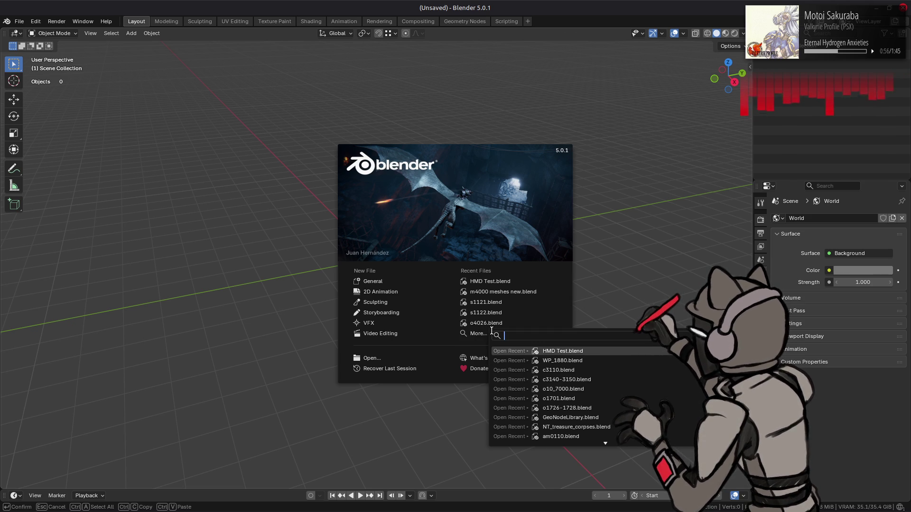
left_click(284, 236)
left_click(170, 115)
Open m3410 meshes.blend from the ACVD folder using File > Open in thumbnail view.
left_click(20, 22)
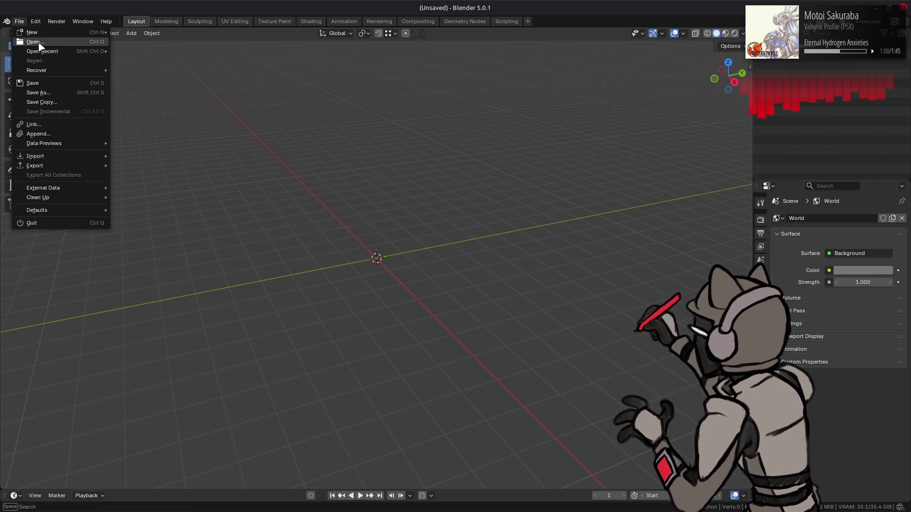
left_click(34, 41)
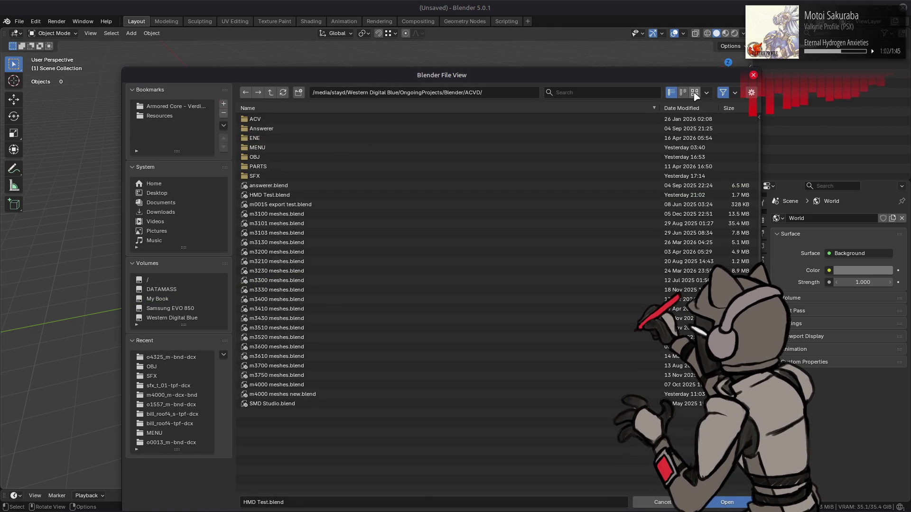
left_click(694, 93)
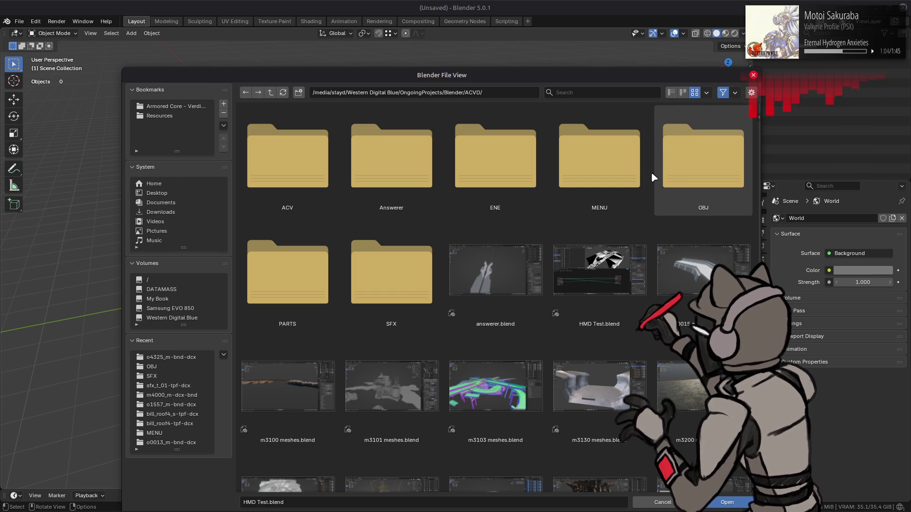
left_click(654, 175)
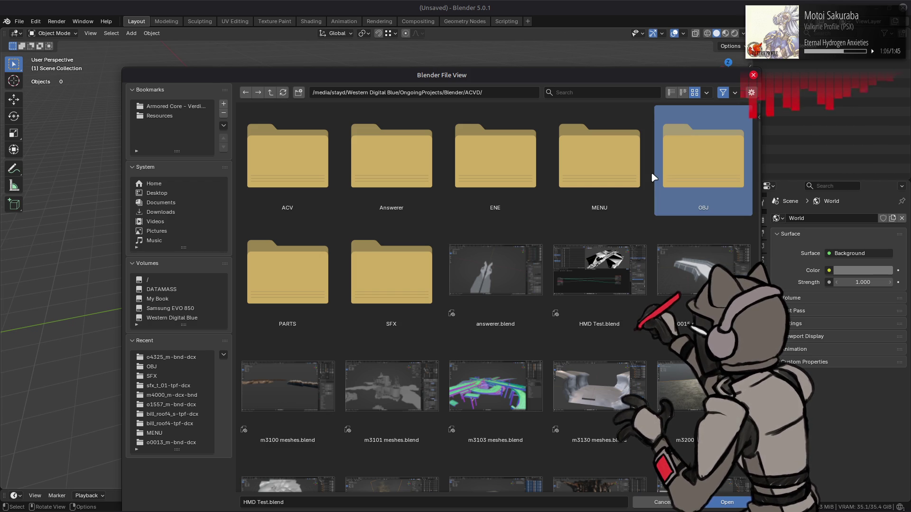
left_click(648, 173)
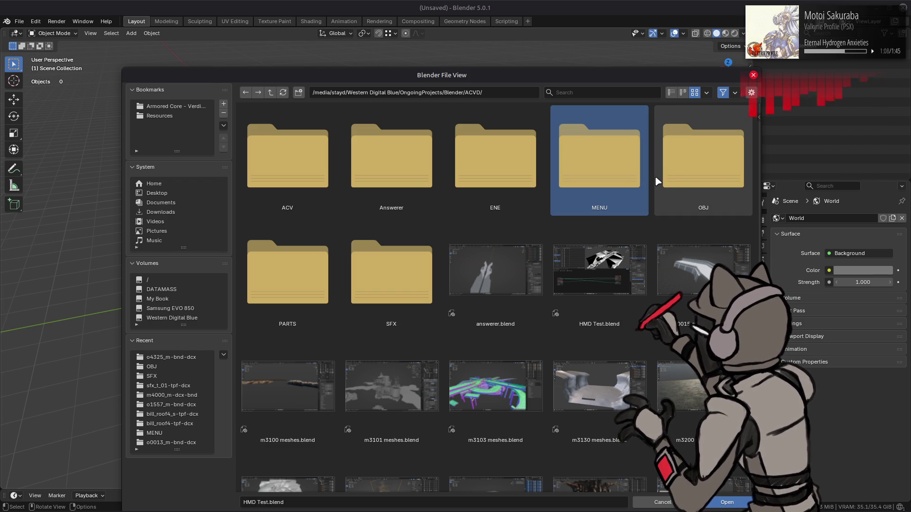
scroll(656, 178, "down", 5)
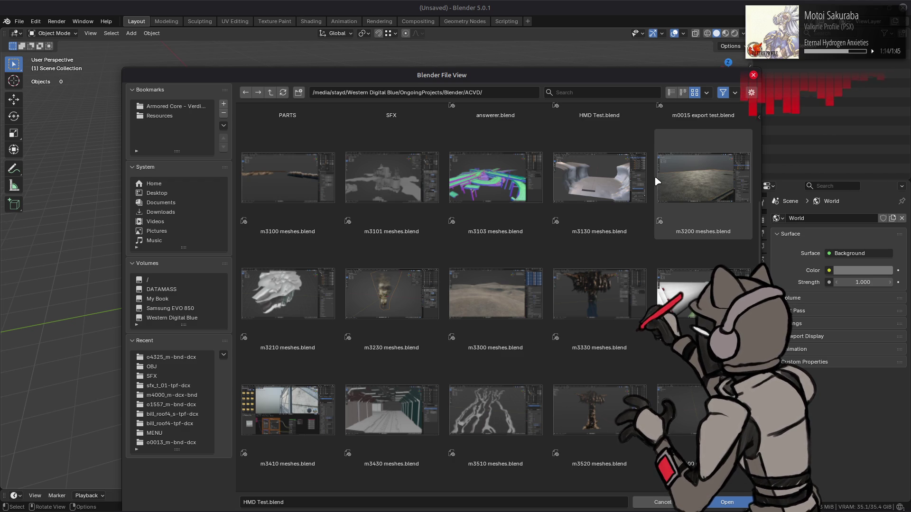
scroll(657, 182, "down", 3)
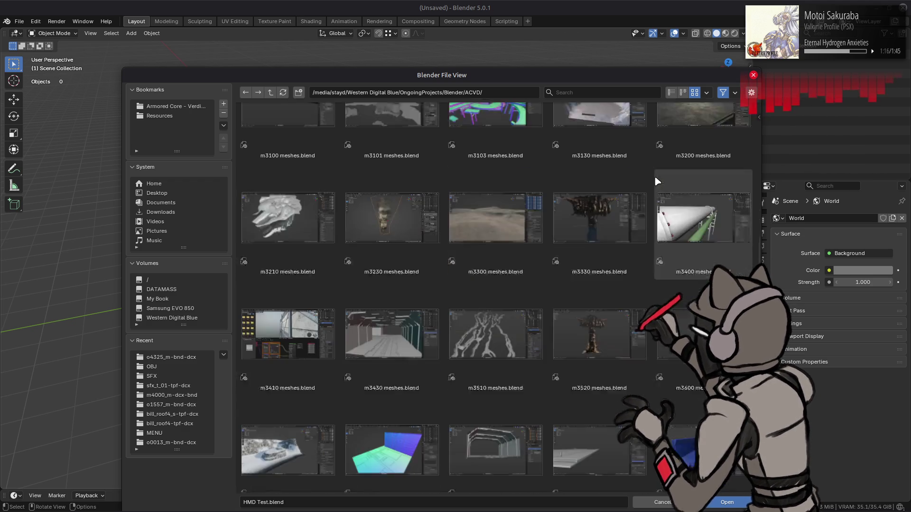
scroll(657, 182, "down", 1)
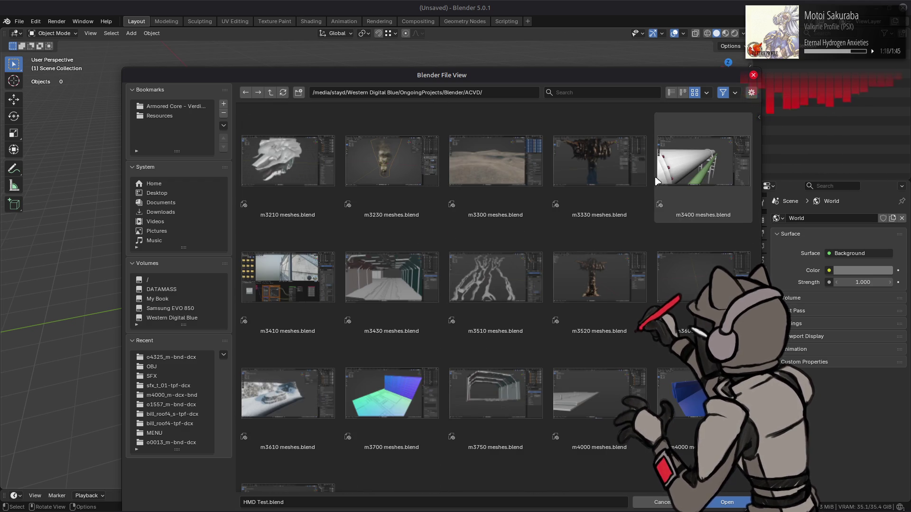
scroll(658, 182, "down", 2)
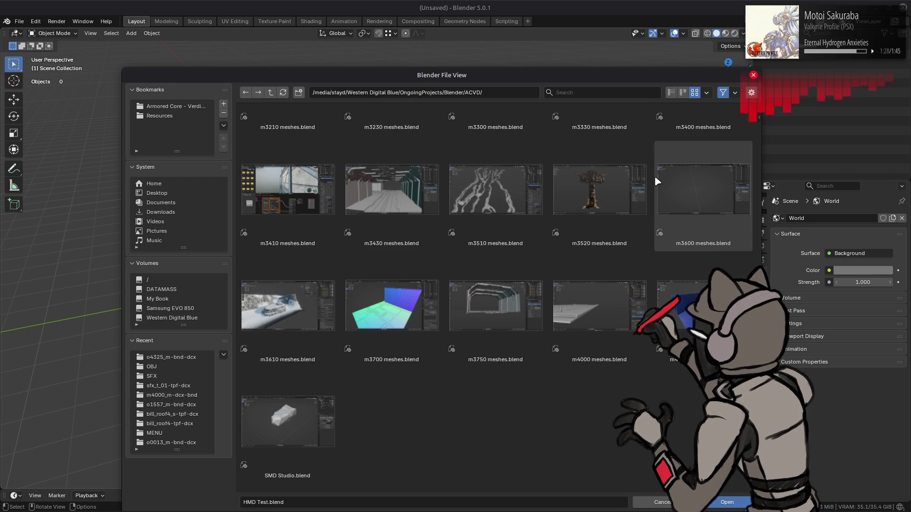
double_click(309, 194)
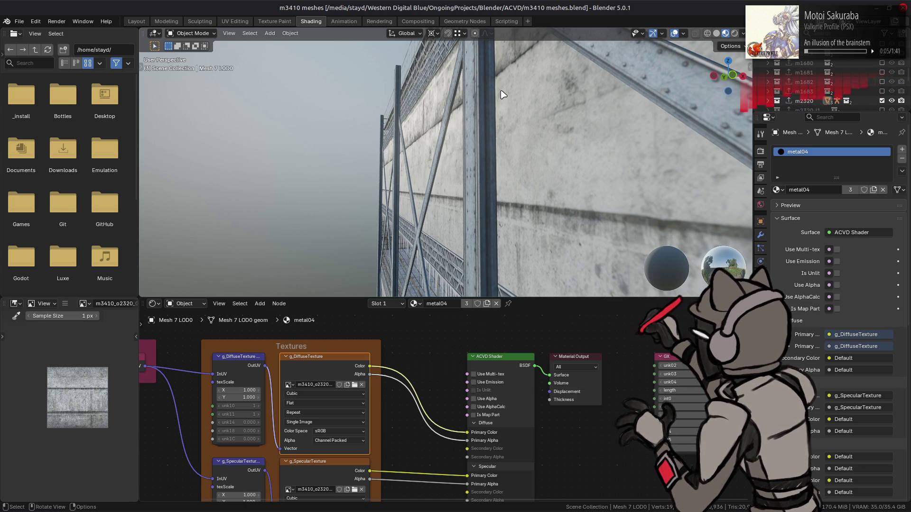
scroll(502, 94, "down", 4)
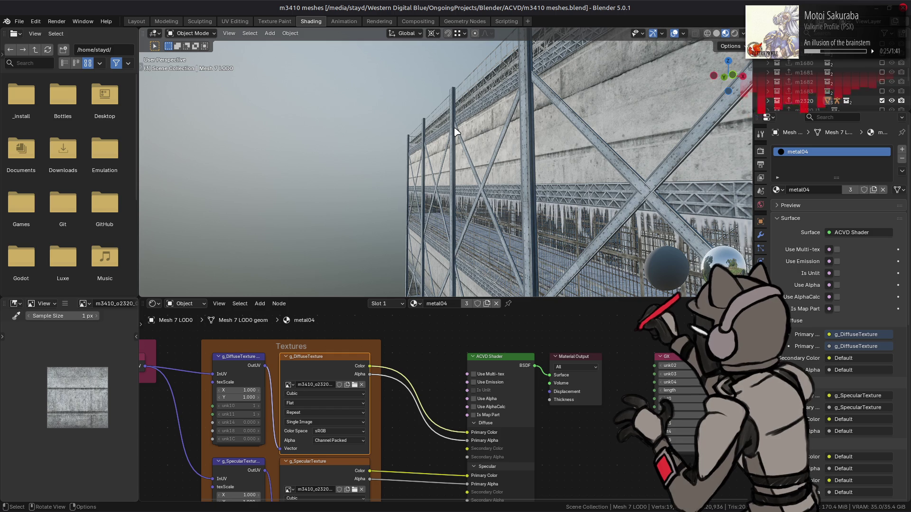
mouse_move(443, 154)
left_mouse_down()
mouse_move(494, 162)
mouse_move(386, 134)
mouse_move(451, 157)
mouse_move(411, 171)
mouse_move(436, 163)
left_mouse_up()
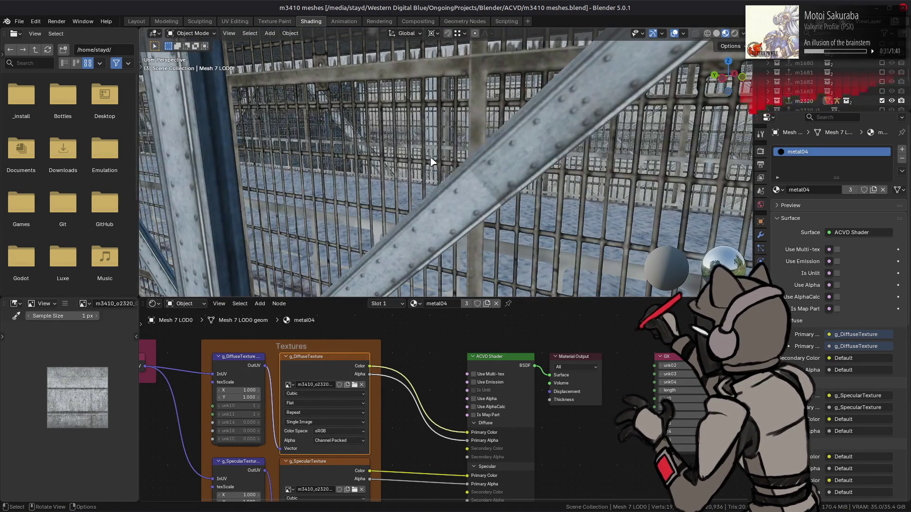
left_click_drag(503, 180, 505, 180)
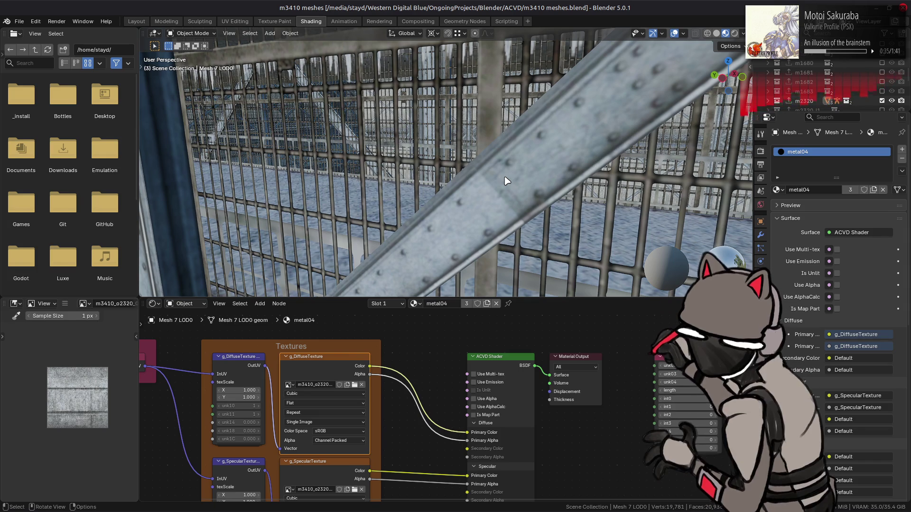
Inspect the grating's diffuse texture, toggle the diagonal beam's visibility, and orbit to the vertical beams.
left_click(523, 222)
left_click(294, 361)
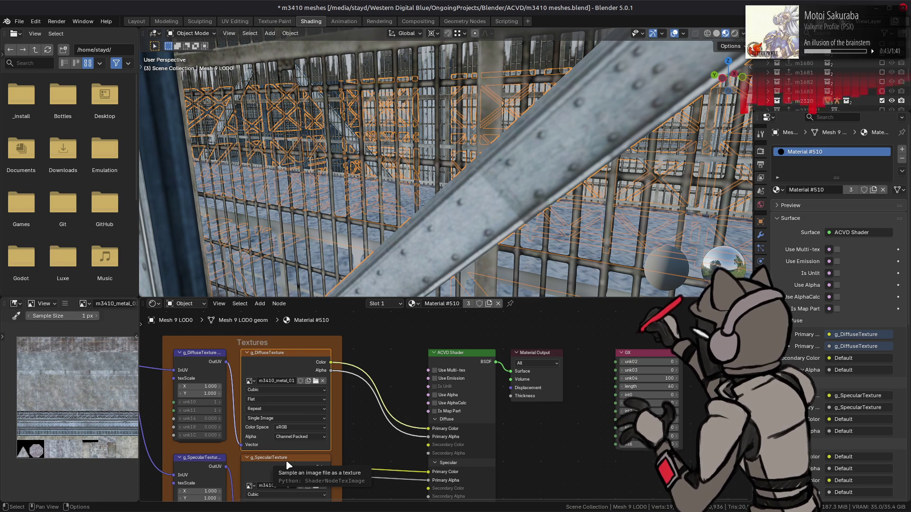
key("h")
key("alt+h")
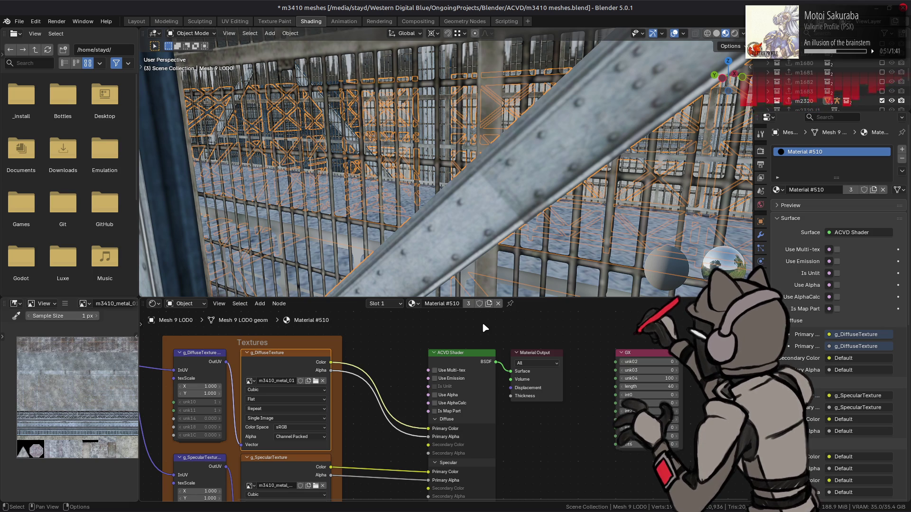
mouse_move(446, 166)
left_mouse_down()
mouse_move(457, 154)
mouse_move(517, 208)
mouse_move(524, 203)
left_mouse_up()
Save m3410 meshes.blend, switch the viewport to solid shading, and bring GIMP and the file manager forward.
key("ctrl+s")
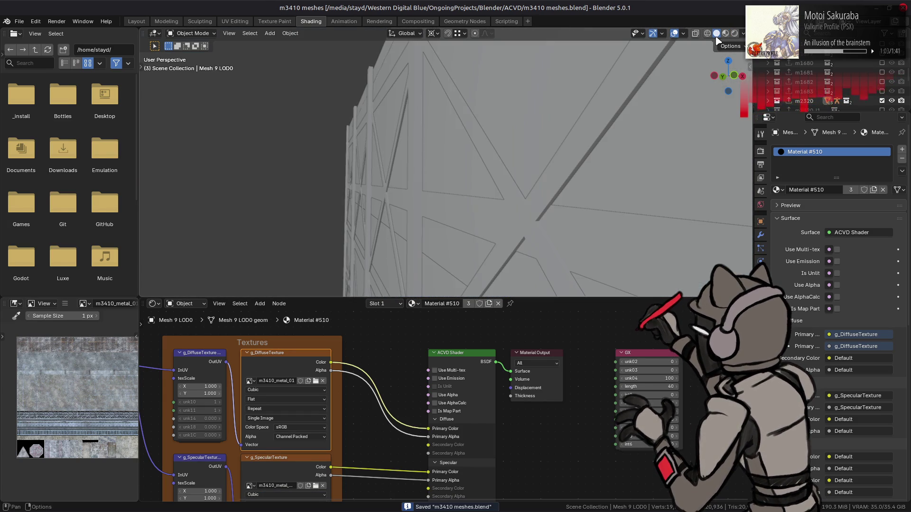
left_click(716, 33)
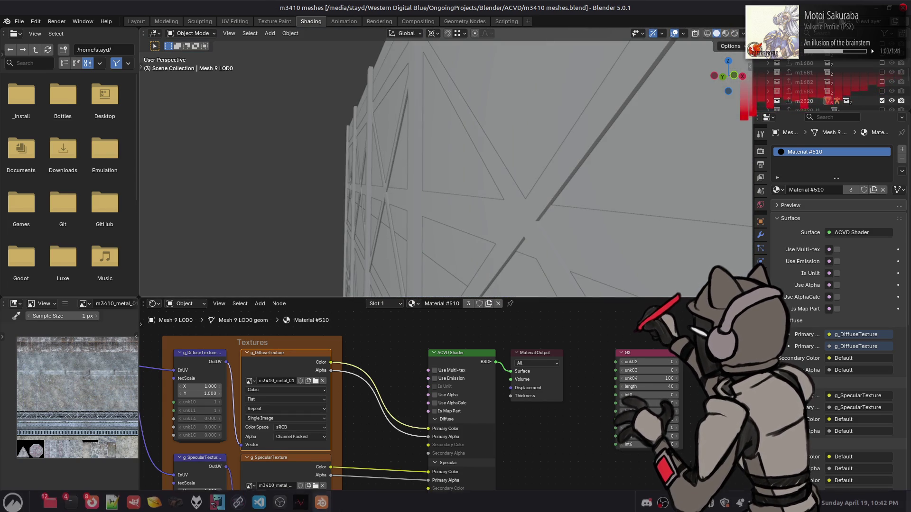
left_click(134, 500)
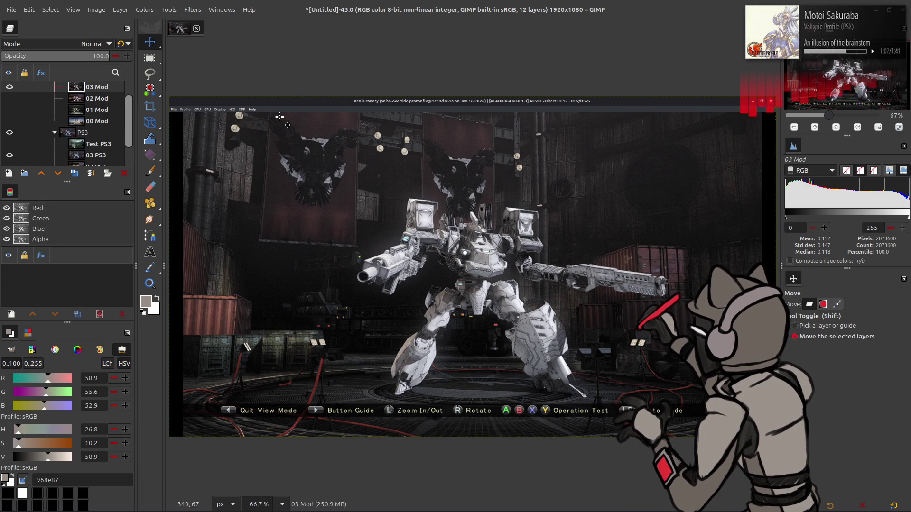
key("alt+Tab")
key("alt+Tab")
key("alt+Tab")
key("alt+Tab")
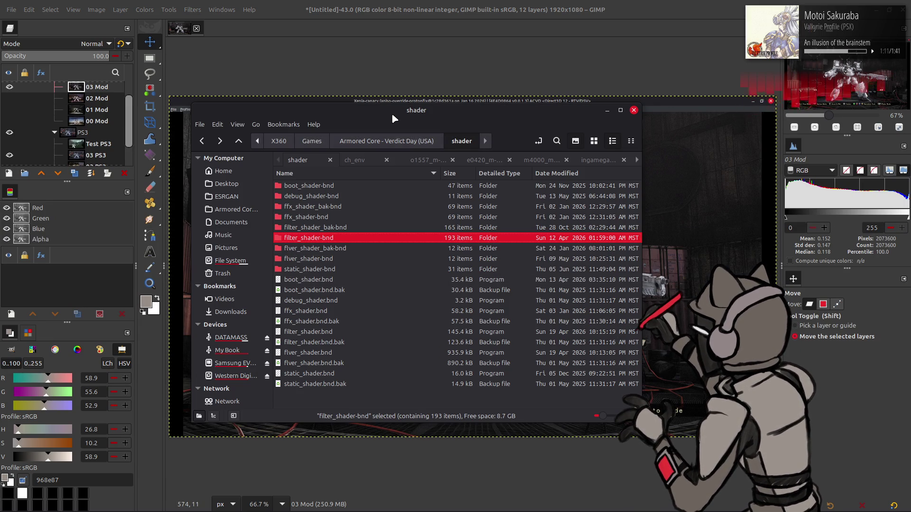
Browse the open folder tabs, then go up to the parent map folder.
left_click(541, 160)
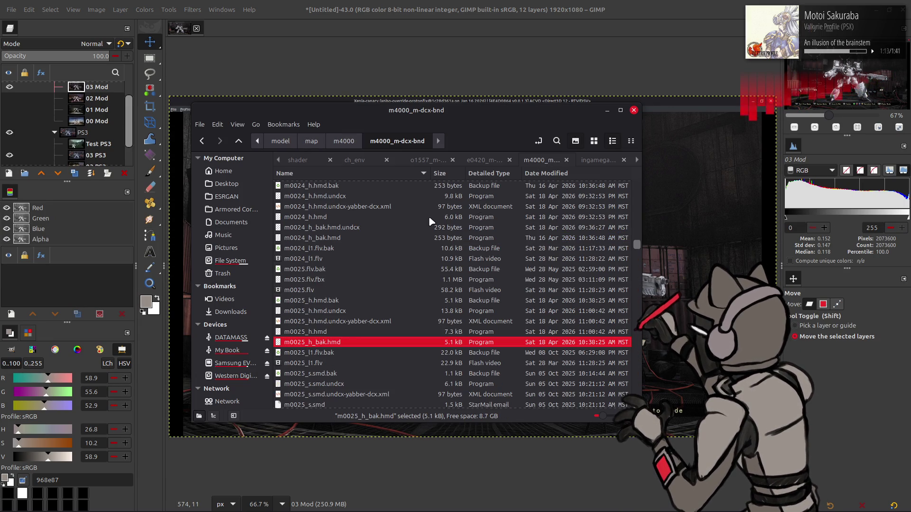
left_click(637, 161)
left_click(637, 160)
left_click(637, 160)
left_click(477, 161)
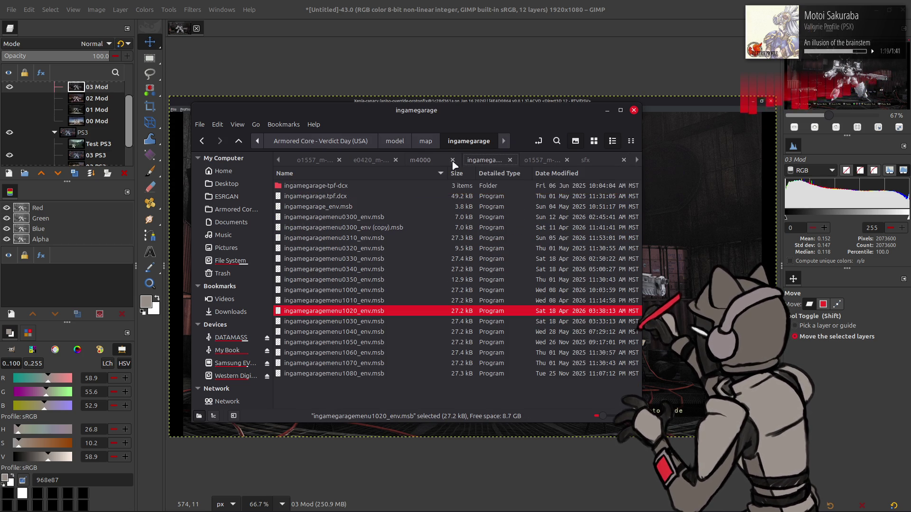
left_click(433, 160)
key("BackSpace")
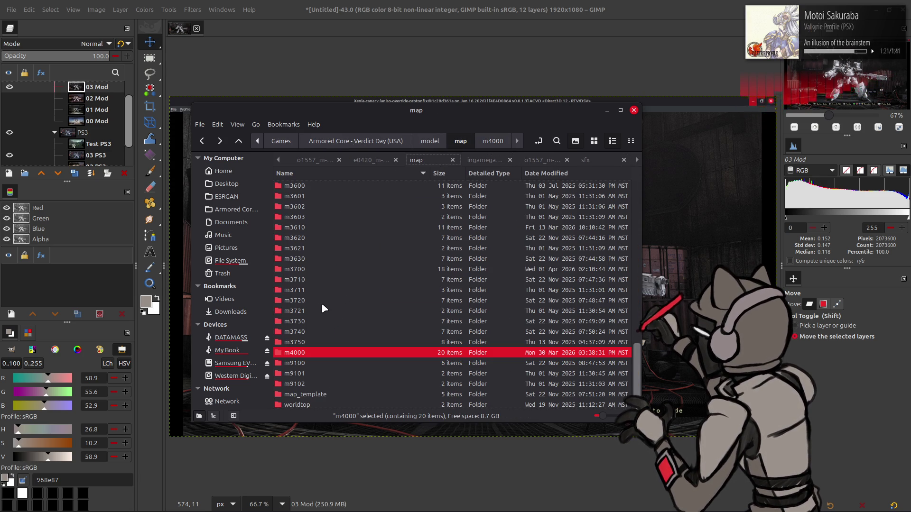
scroll(319, 306, "up", 10)
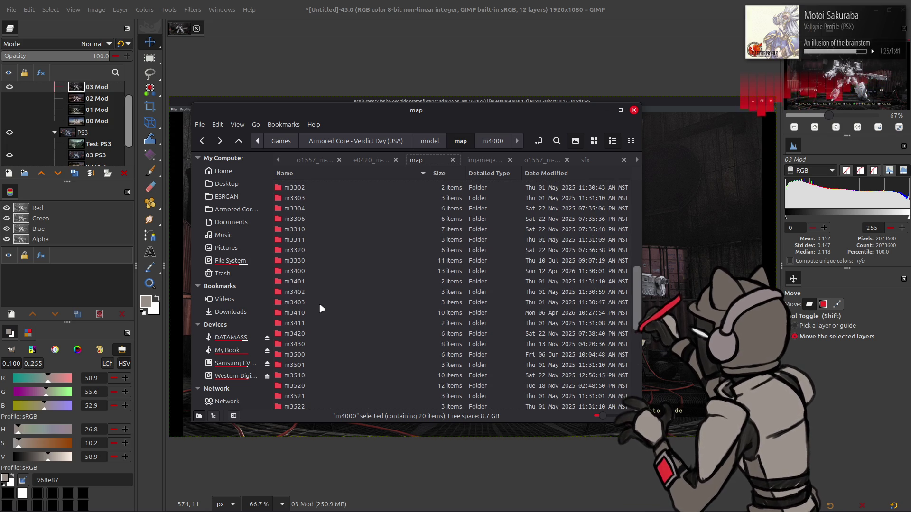
Open m3410 > m3410_htdcx-bnd > m3410_metal_01-tpf-dcx and check m3410_metal_01.dds in icon view.
double_click(315, 313)
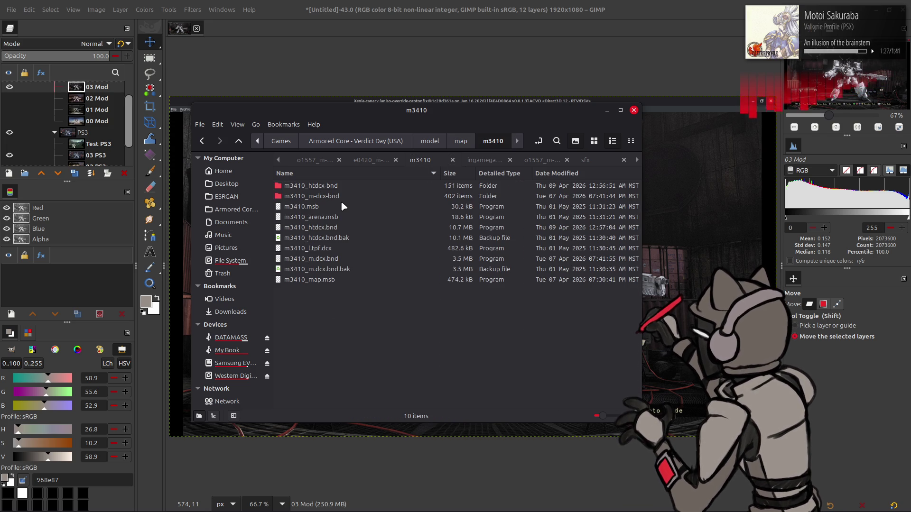
double_click(338, 186)
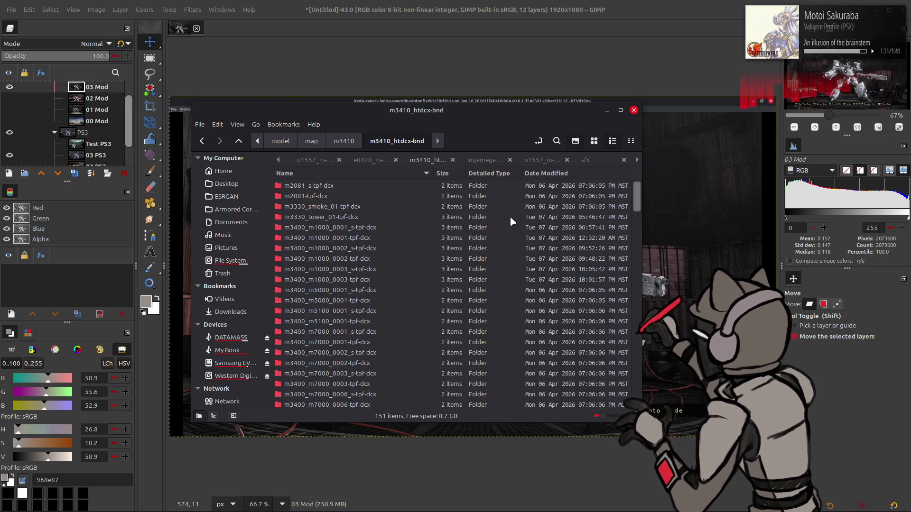
scroll(398, 269, "down", 5)
double_click(362, 283)
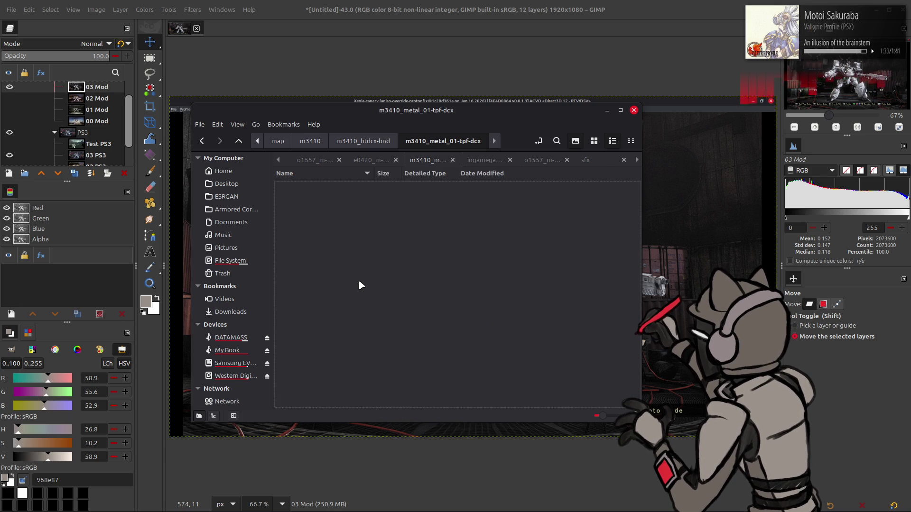
left_click(593, 141)
left_click(306, 190)
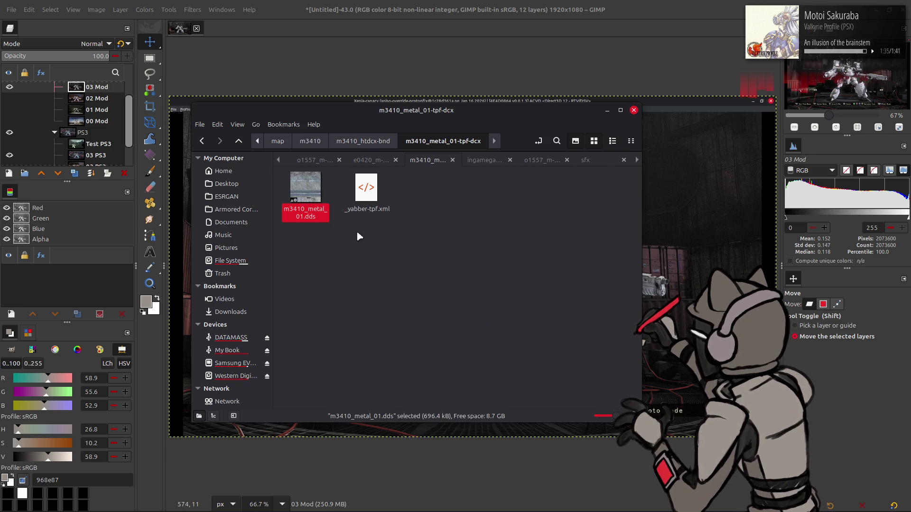
key("BackSpace")
Duplicate m3410_metal_01_s.dds inside m3410_metal_01_s-tpf-dcx and open that folder in a new tab.
double_click(314, 279)
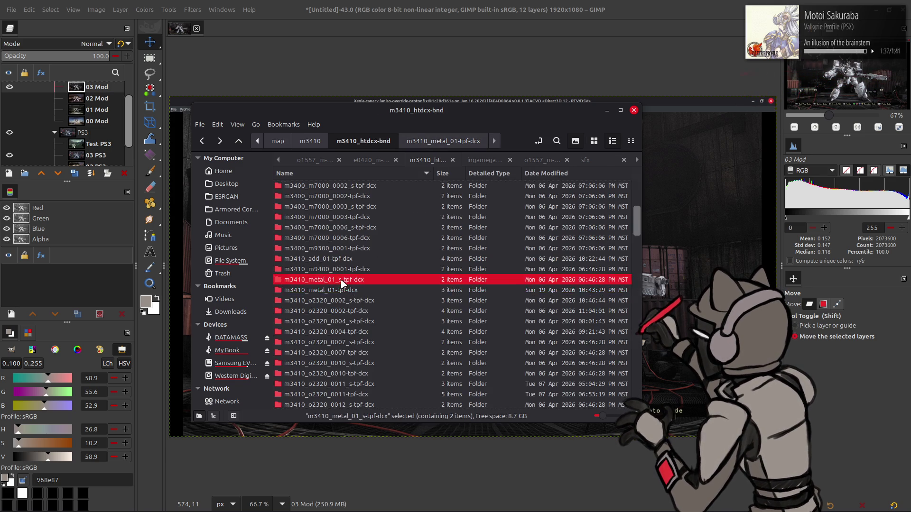
left_click(419, 186)
key("ctrl+c")
key("ctrl+v")
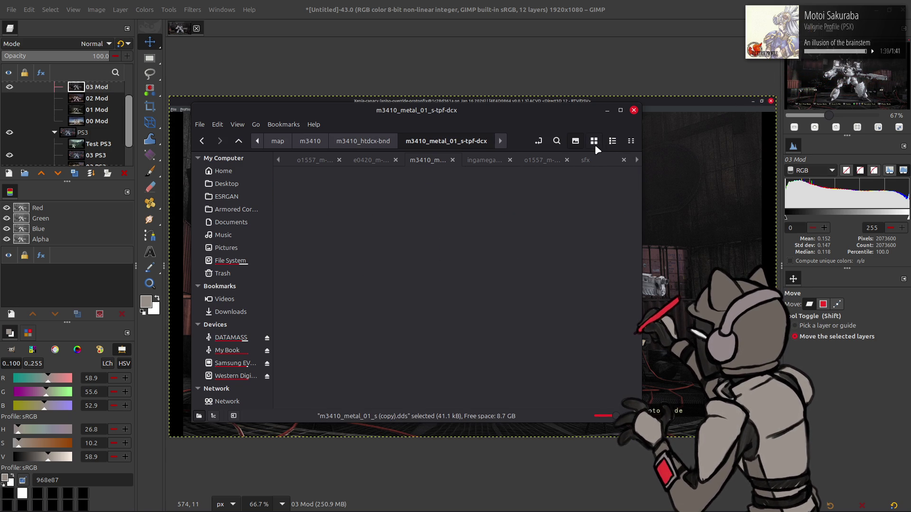
left_click(594, 141)
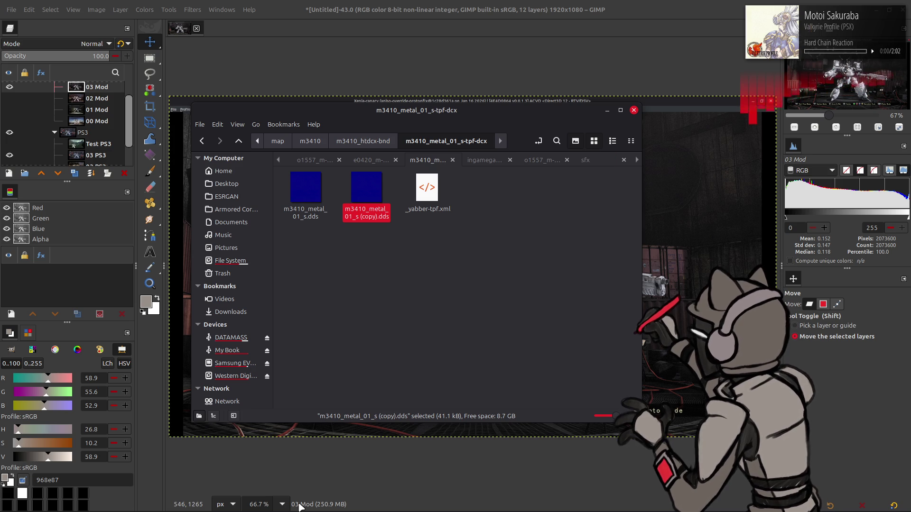
key("ctrl+t")
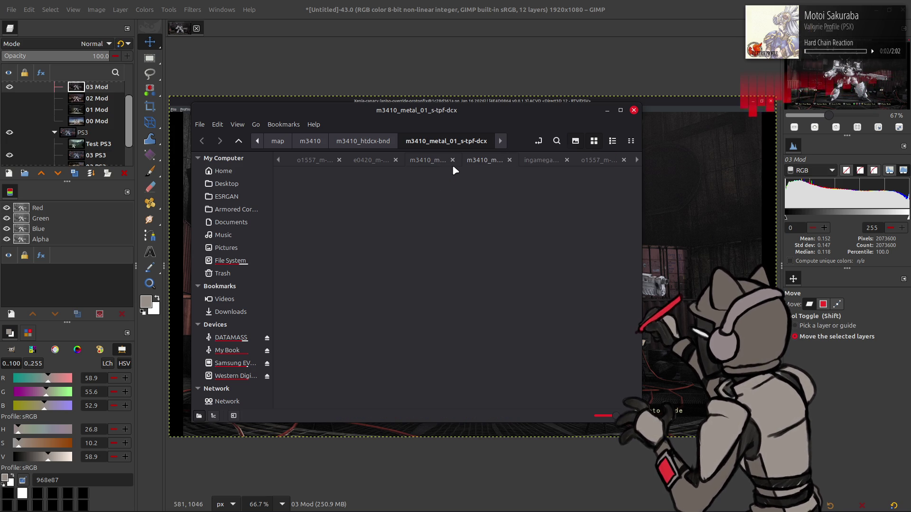
left_click(257, 141)
left_click(256, 141)
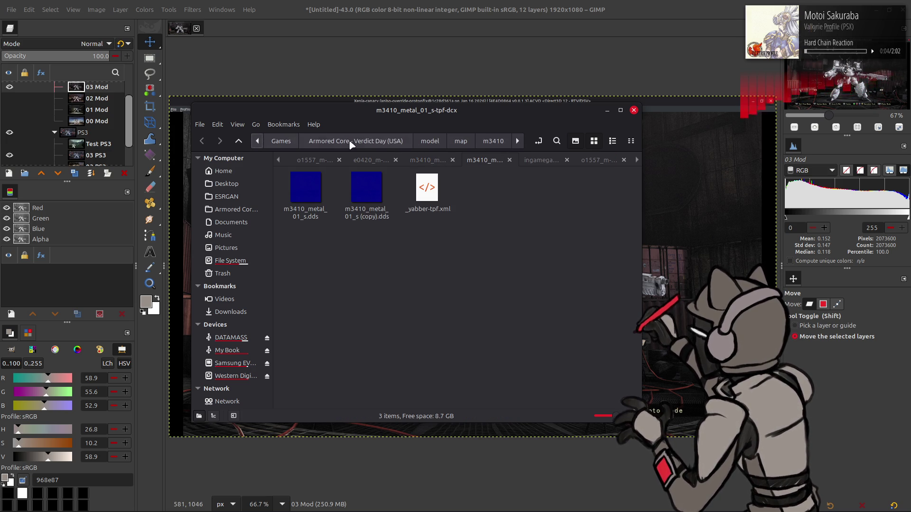
Navigate to Emulation > PS3 > Games > ACVD Unbound > PS3_GAME > USRDIR > model > map.
left_click(256, 141)
left_click(256, 141)
left_click(286, 141)
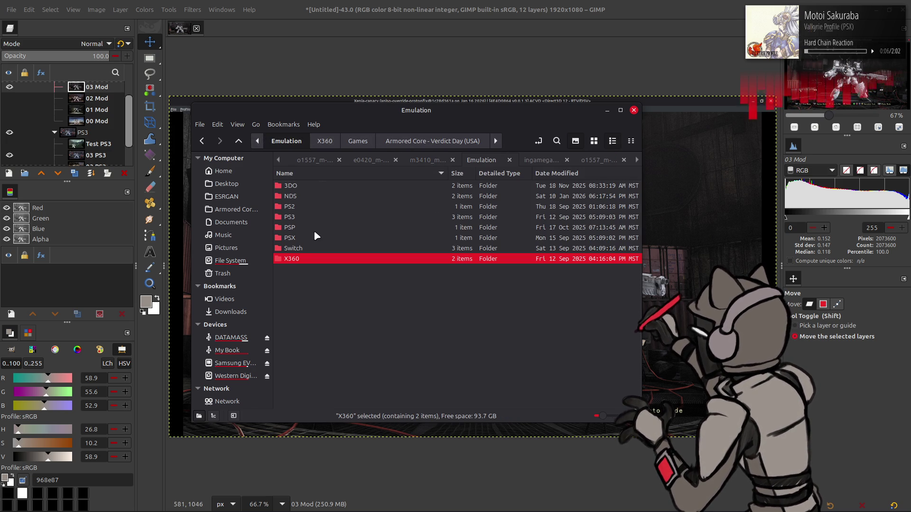
double_click(297, 216)
double_click(311, 197)
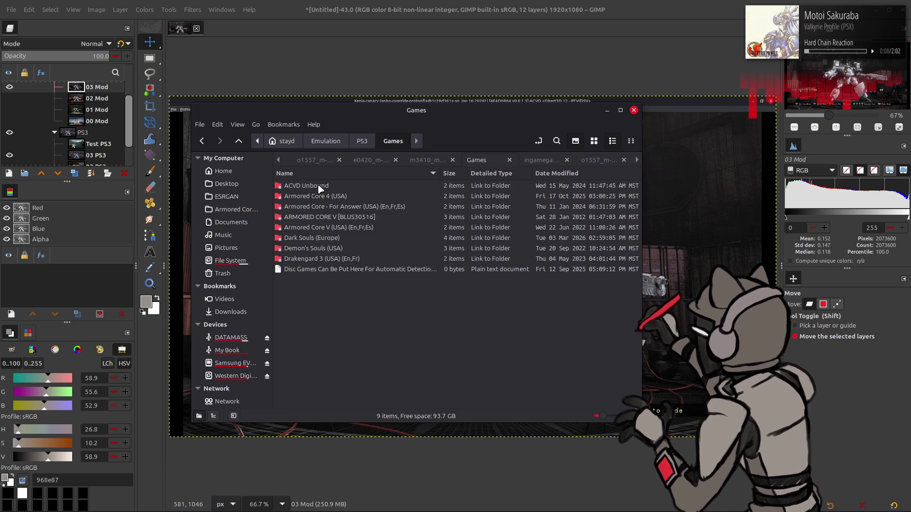
double_click(317, 185)
double_click(317, 185)
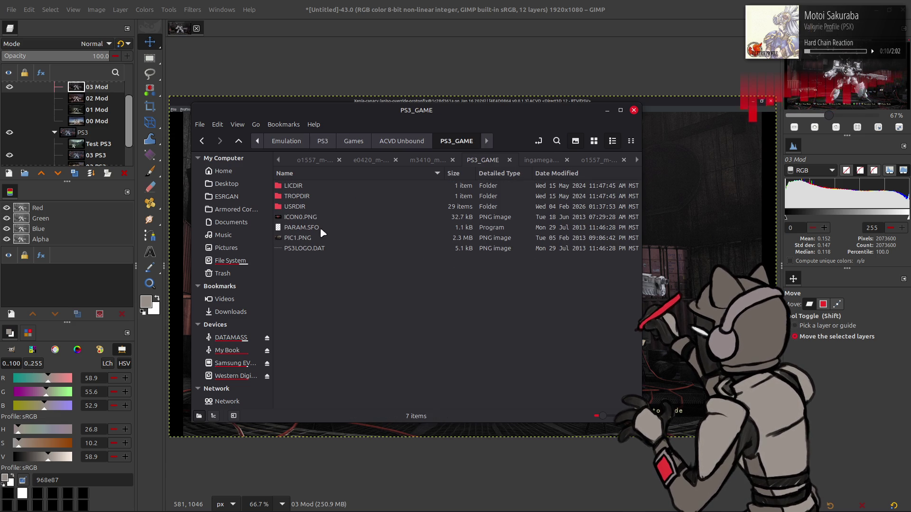
double_click(309, 202)
double_click(308, 309)
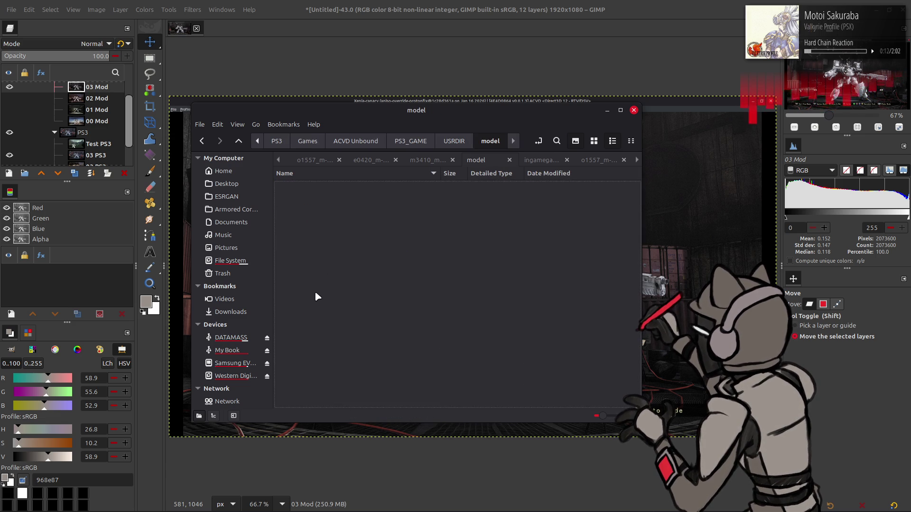
double_click(319, 253)
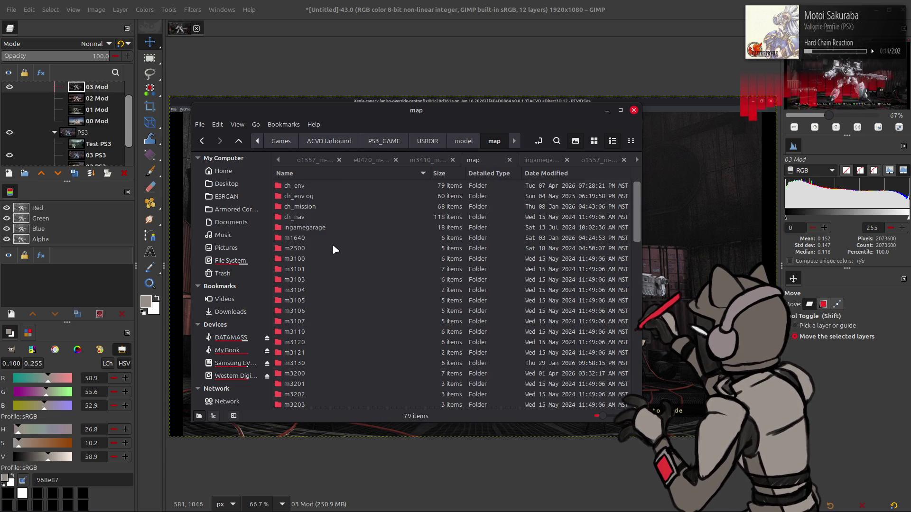
In m3410 > m3410_htdcx-bnd, unpack both metal_01 .tpf.dcx archives with Yabber and open m3410_metal_01-tpf-dcx.
scroll(341, 244, "down", 10)
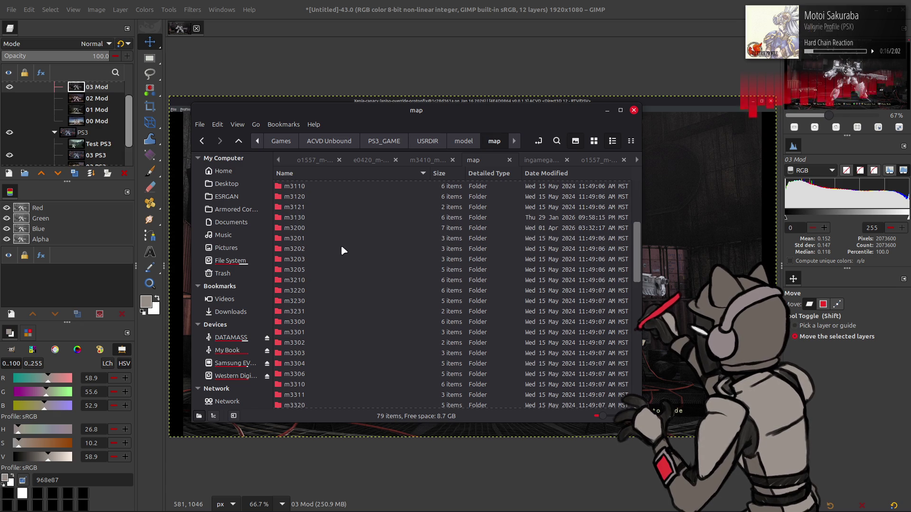
double_click(318, 322)
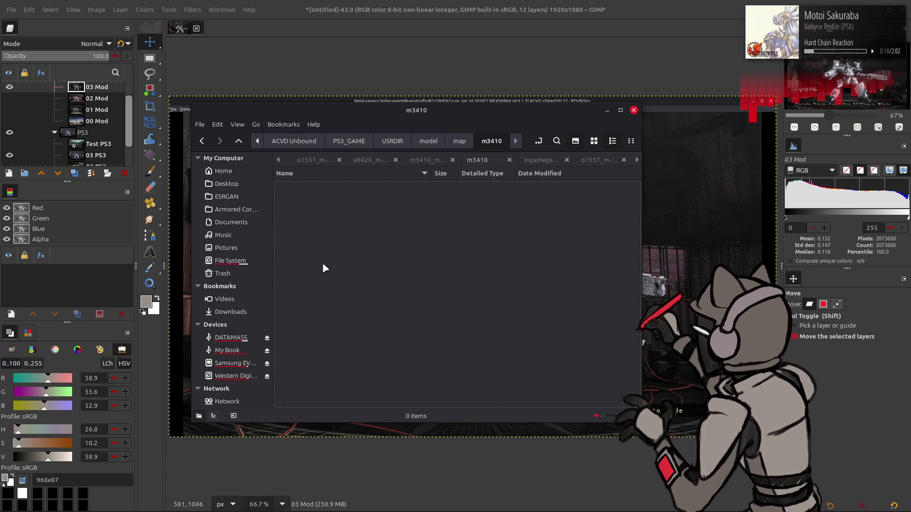
double_click(328, 190)
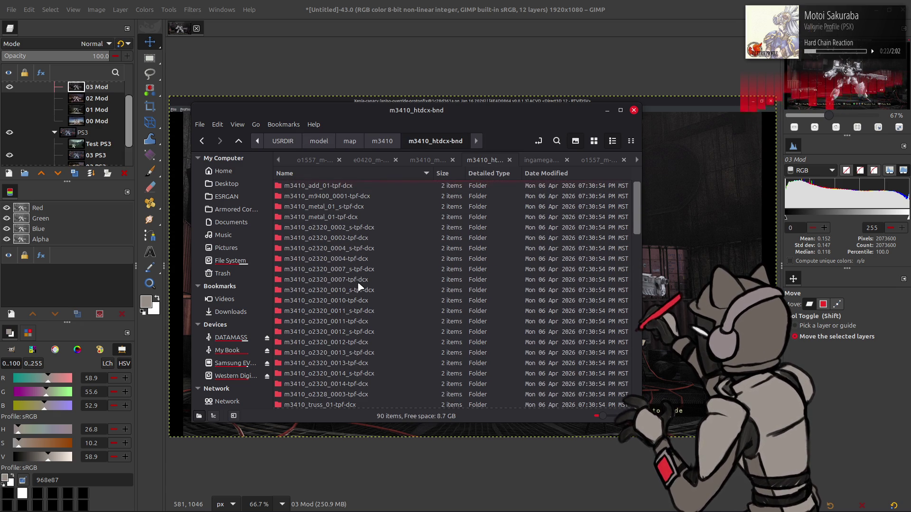
scroll(359, 286, "down", 15)
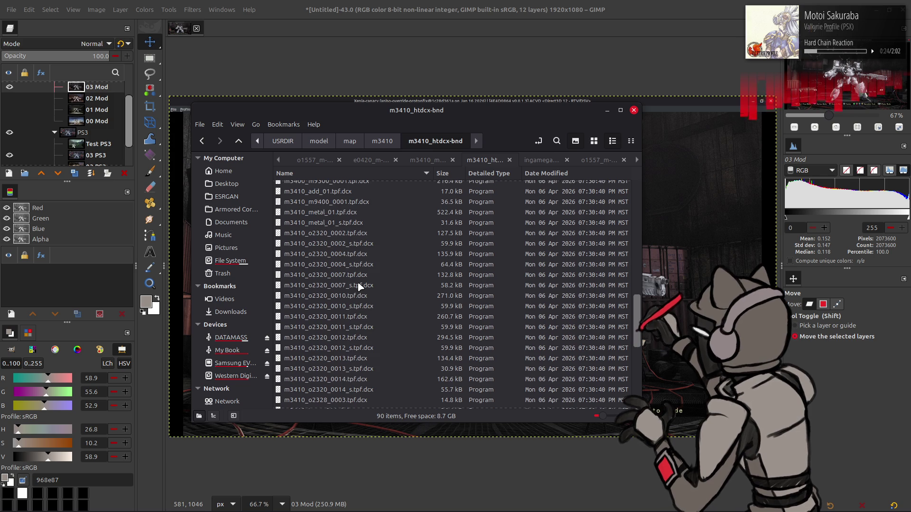
left_click(337, 212)
left_click(342, 223, "shift")
right_click(345, 223)
left_click(368, 235)
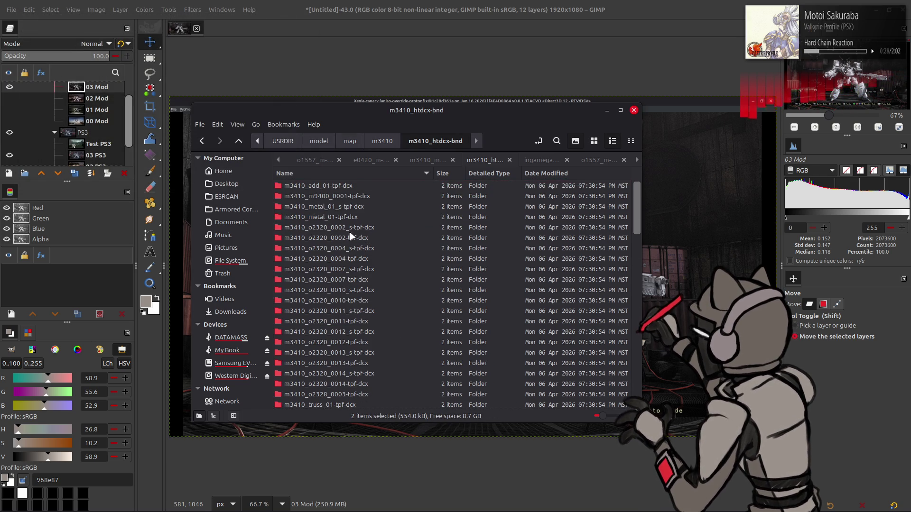
double_click(342, 217)
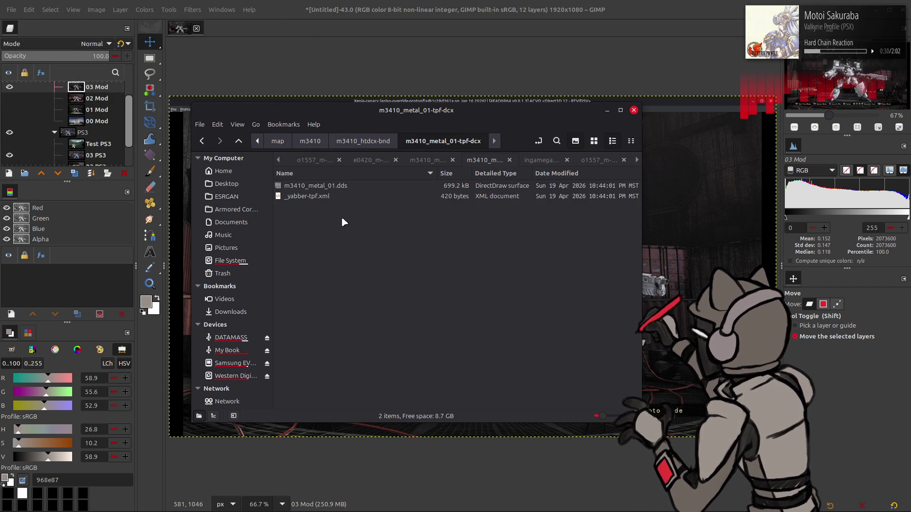
Paste the copied texture into the m3410_metal_01-tpf-dcx folder, replacing the existing file.
left_click(366, 185)
left_click(426, 160)
key("BackSpace")
double_click(343, 300)
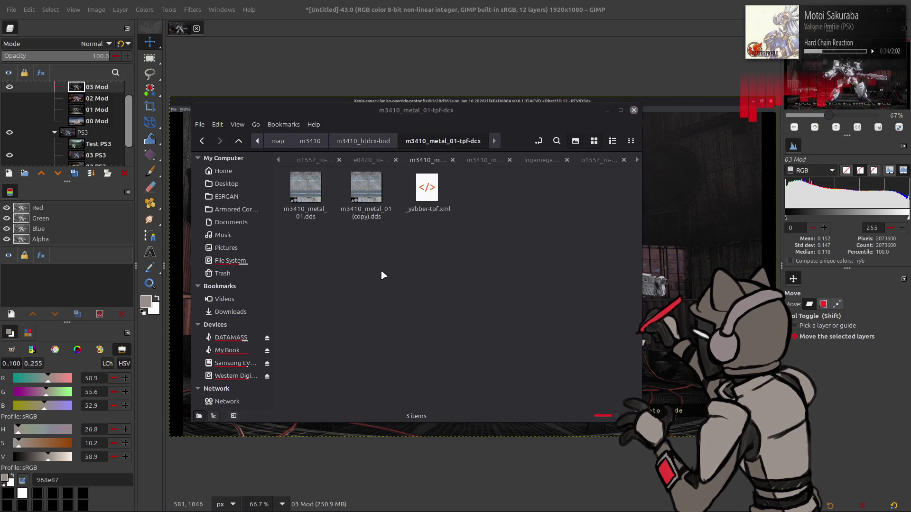
key("ctrl+v")
left_click(521, 434)
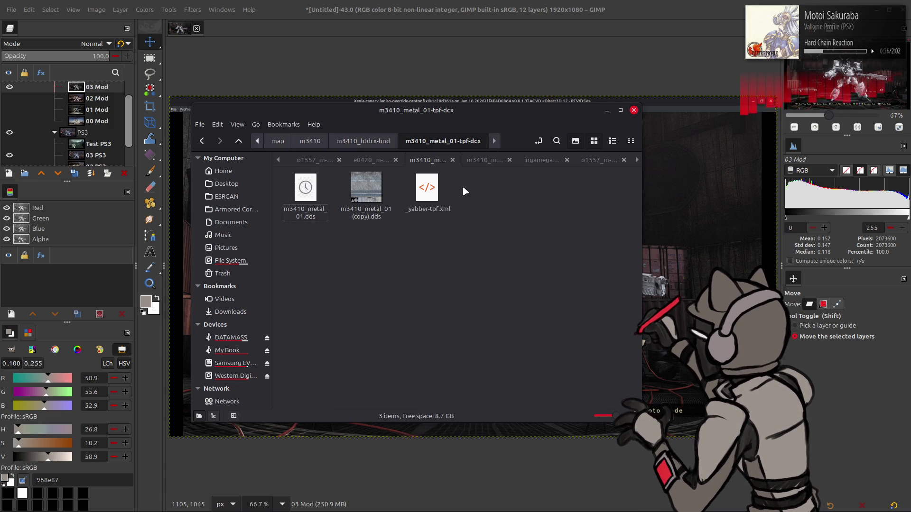
Select m3410_metal_01_s.dds in the m3410_metal_01_s-tpf-dcx tab and paste the specular texture in the other tab.
left_click(474, 160)
key("BackSpace")
double_click(332, 207)
left_click(335, 185)
left_click(412, 165)
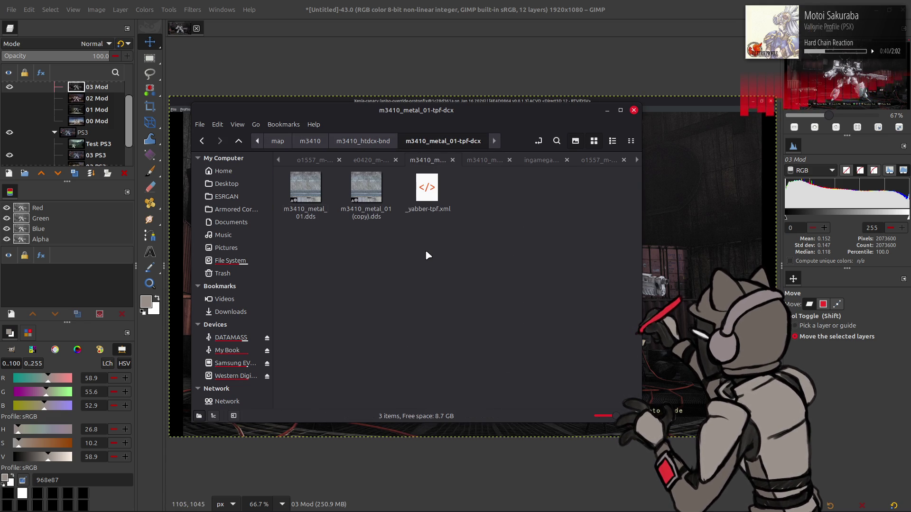
key("ctrl+v")
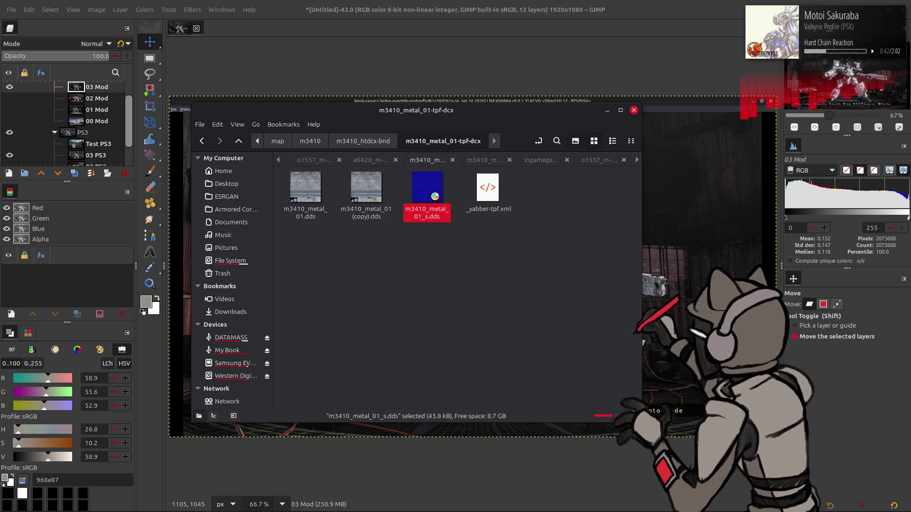
Overwrite the older m3410_metal_01_s.dds with the 43.8 kB version, then drag m3410_metal_01.dds into GIMP.
left_click(414, 248)
left_click(422, 205)
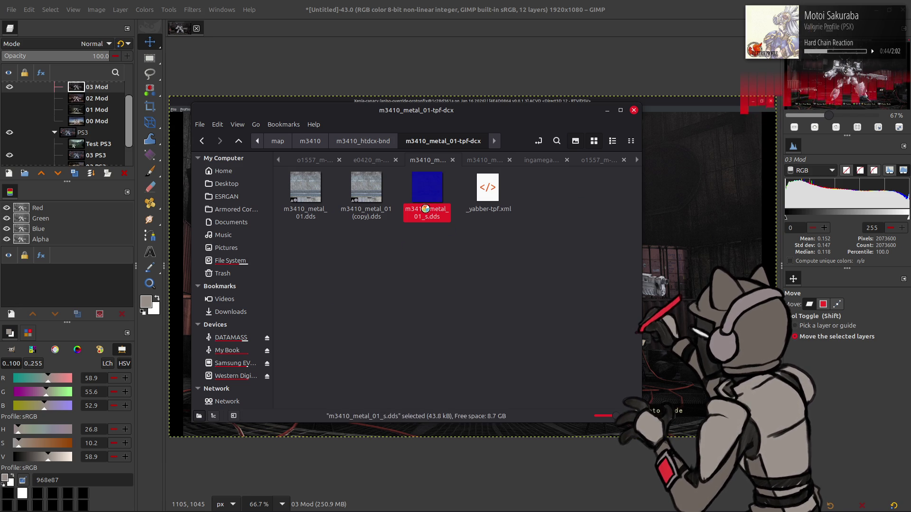
key("BackSpace")
double_click(361, 291)
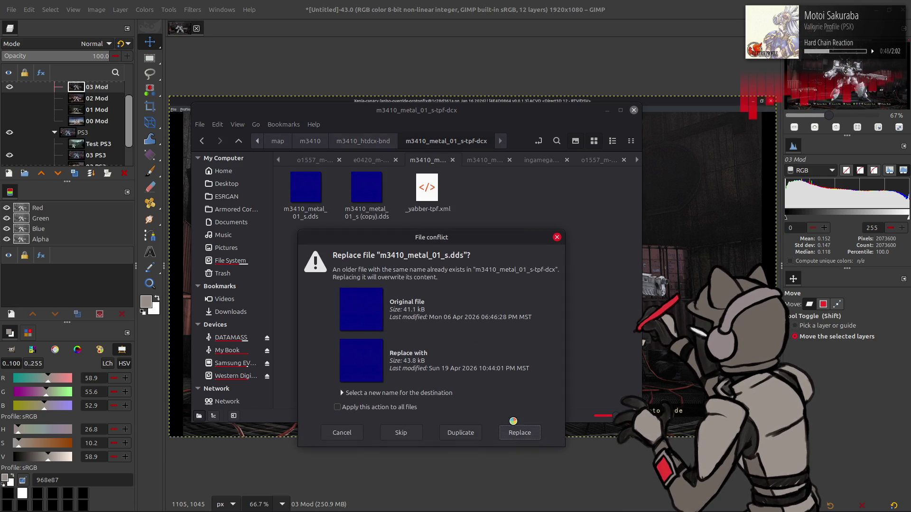
left_click(513, 427)
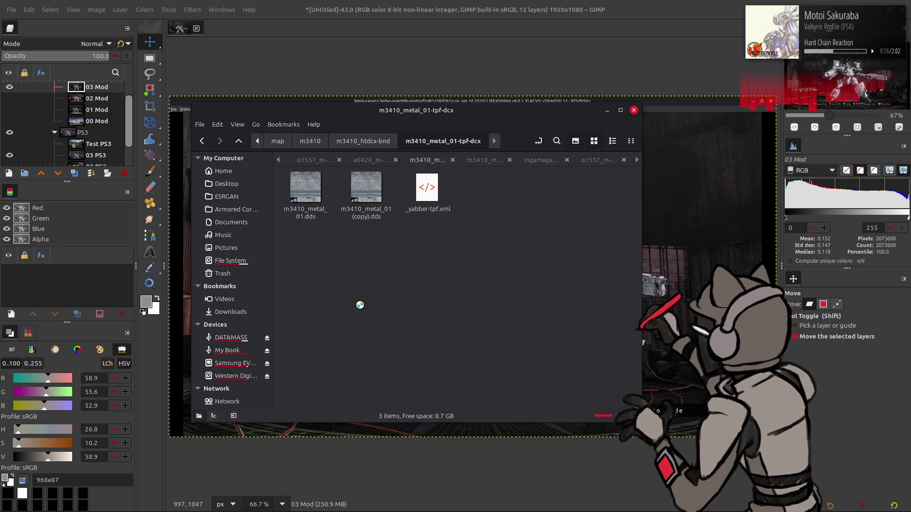
mouse_move(292, 186)
left_mouse_down()
mouse_move(184, 87)
mouse_move(142, 15)
mouse_move(150, 30)
left_mouse_up()
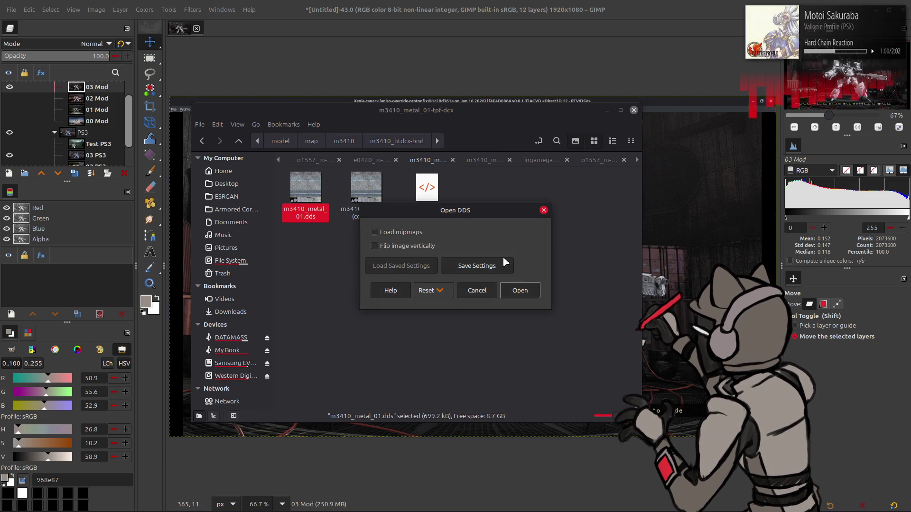
Import m3410_metal_01.dds as a 1024x1024 image and pan around its girders, grating and signs.
left_click(519, 292)
scroll(508, 282, "up", 3, "ctrl")
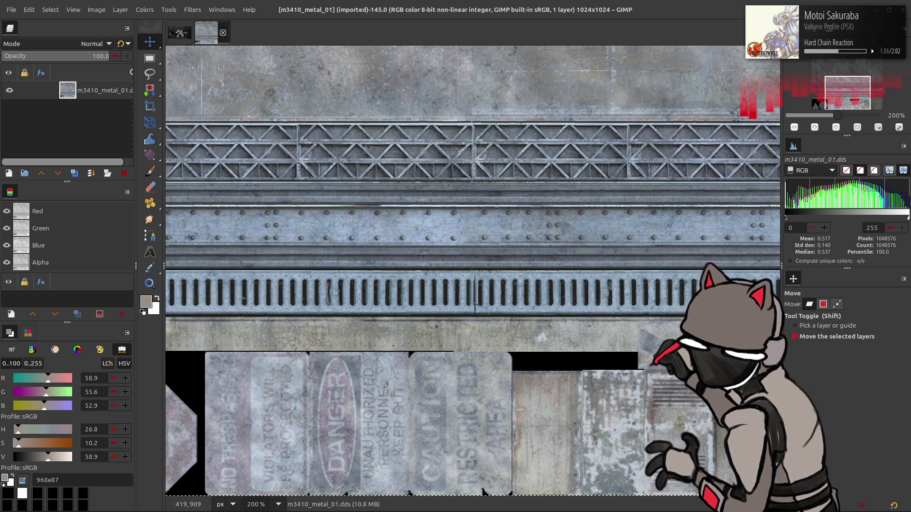
scroll(423, 377, "right", 5)
scroll(531, 380, "down", 1)
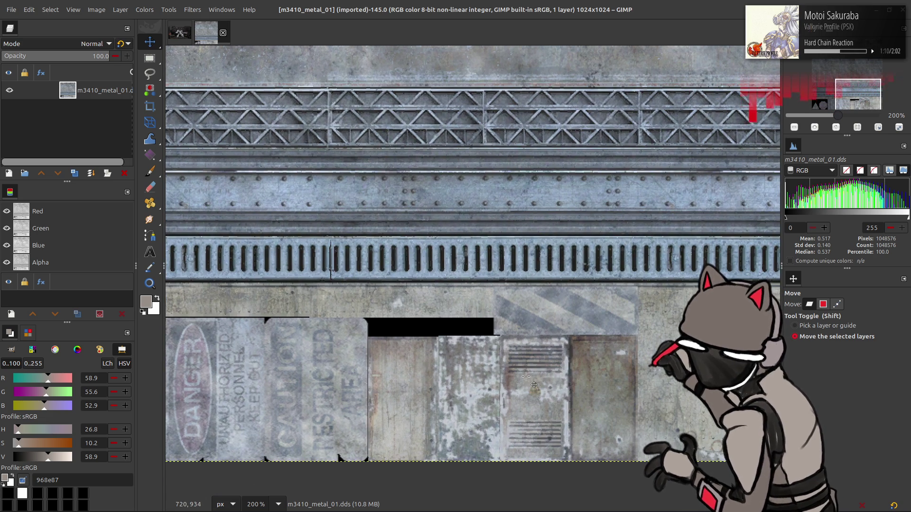
scroll(503, 366, "right", 6)
scroll(546, 367, "left", 11)
scroll(546, 368, "up", 1)
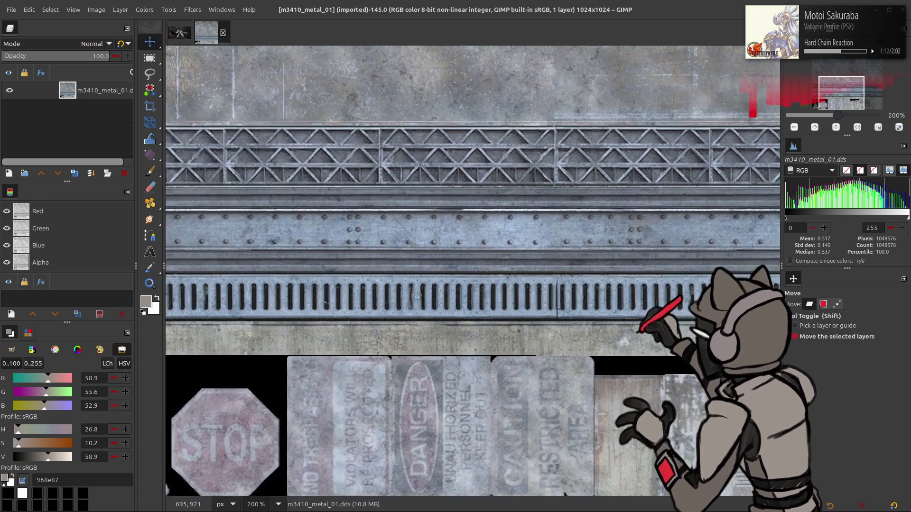
scroll(592, 377, "right", 14)
scroll(592, 377, "down", 2)
scroll(474, 334, "left", 11)
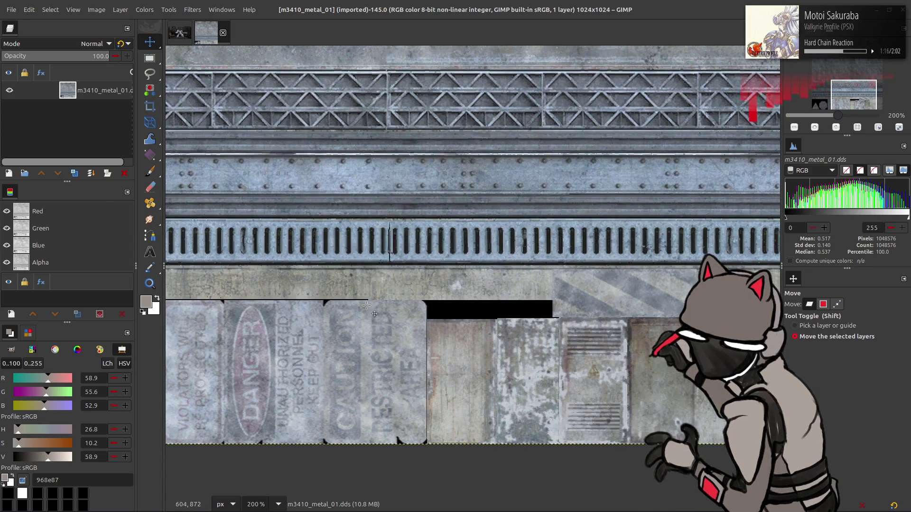
scroll(436, 309, "left", 10)
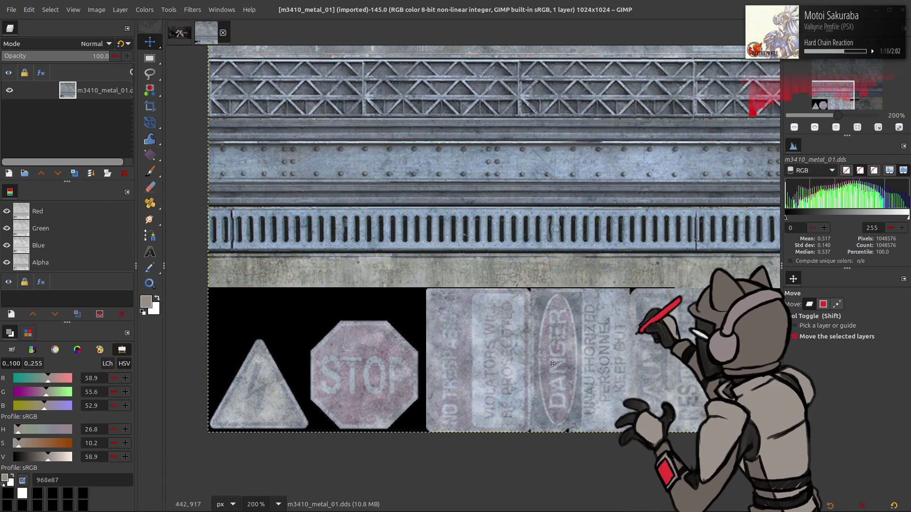
scroll(600, 342, "up", 10)
scroll(284, 337, "right", 3)
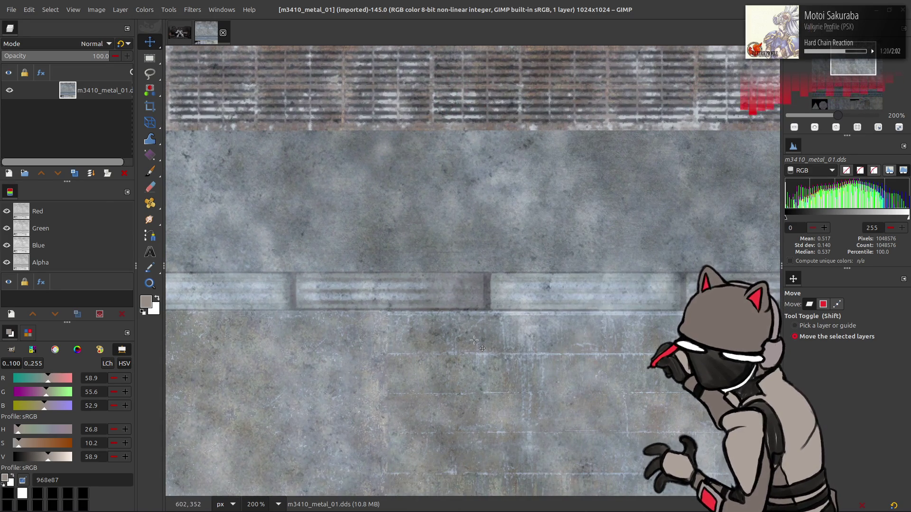
scroll(473, 341, "up", 4)
scroll(474, 340, "right", 3)
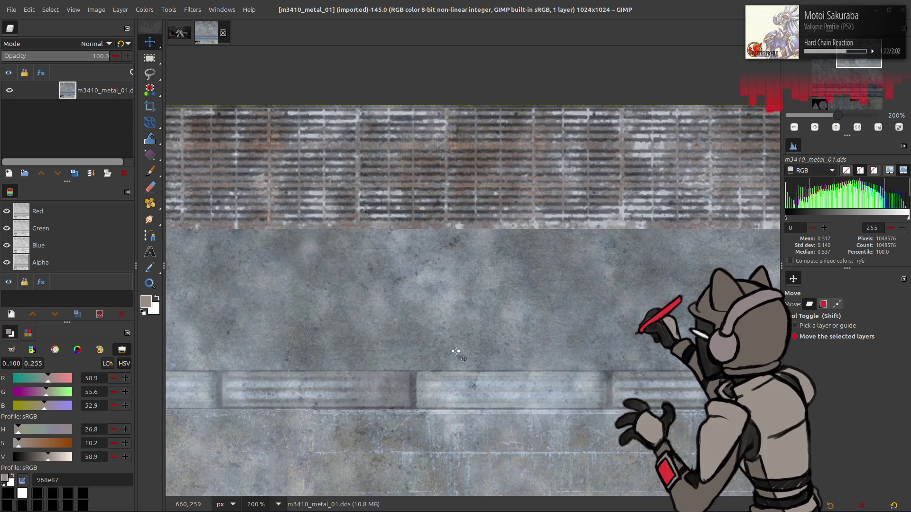
Pan across the texture, then remove the layer's alpha channel.
scroll(455, 351, "down", 2, "ctrl")
scroll(456, 351, "down", 7)
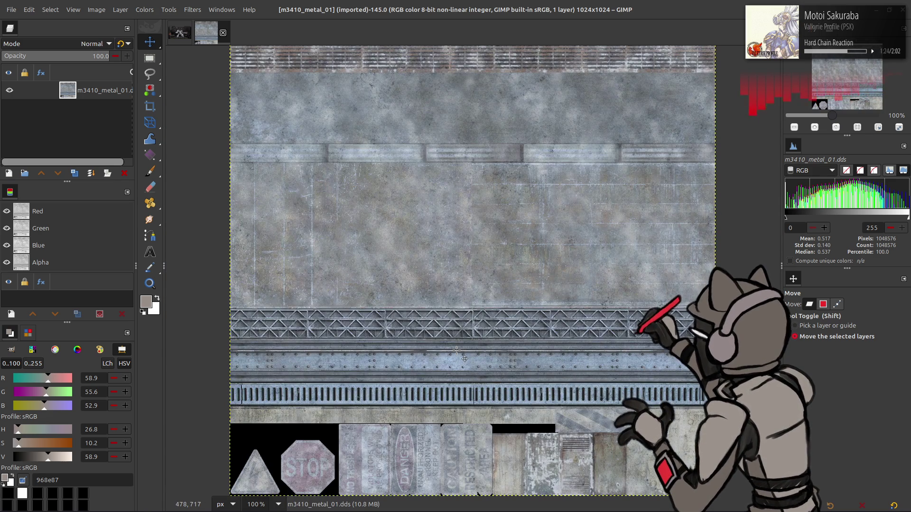
scroll(466, 341, "right", 3)
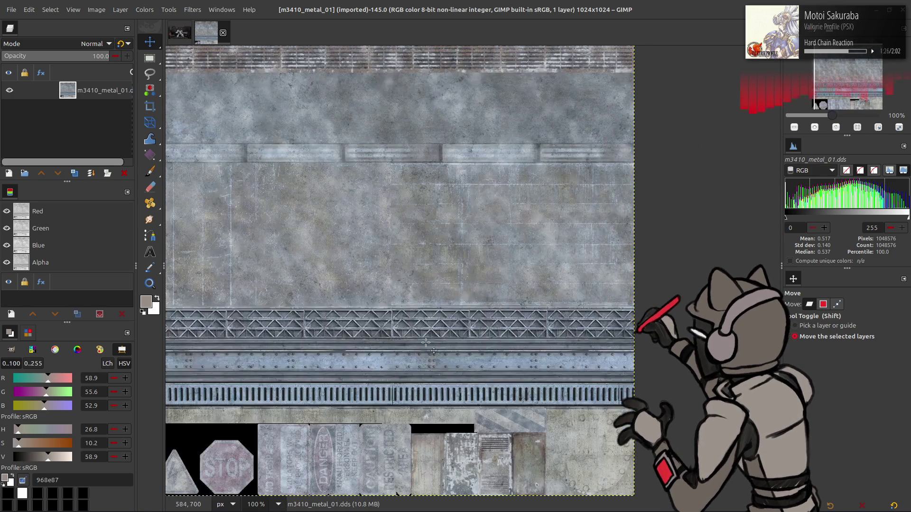
scroll(426, 342, "left", 3)
scroll(426, 343, "up", 1)
scroll(475, 332, "down", 1)
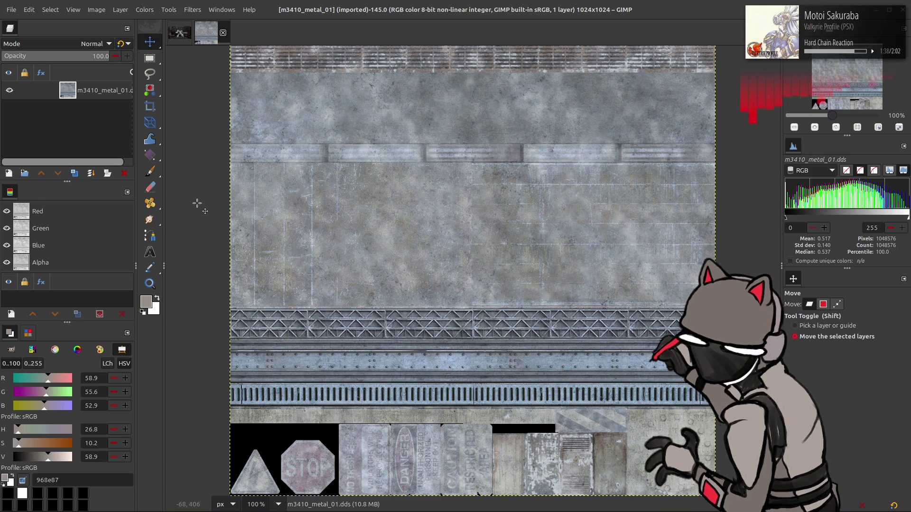
right_click(109, 101)
left_click(137, 338)
Rename the layer to m3410_metal_01 by dropping the .dds extension.
double_click(105, 93)
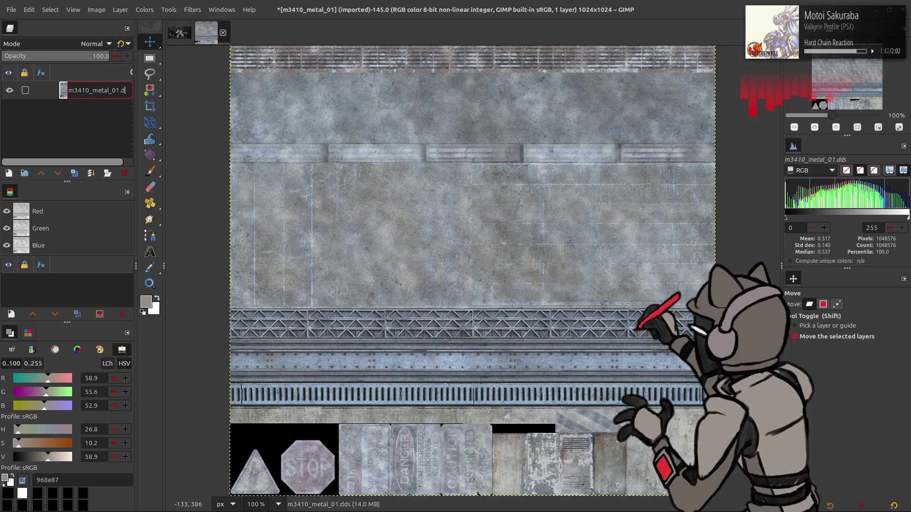
key("BackSpace")
key("BackSpace")
key("Return")
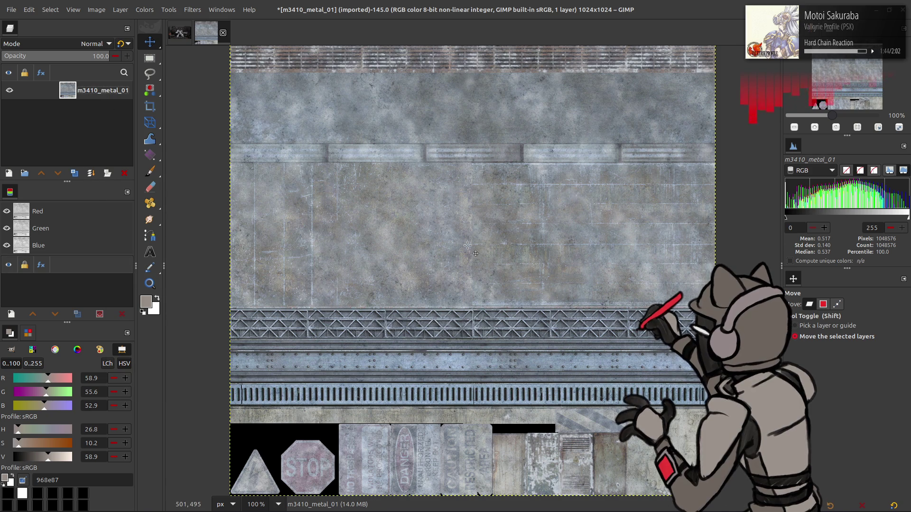
Replace the old Load Image node with the pasted texture and wire it into Upscale Image.
mouse_move(282, 509)
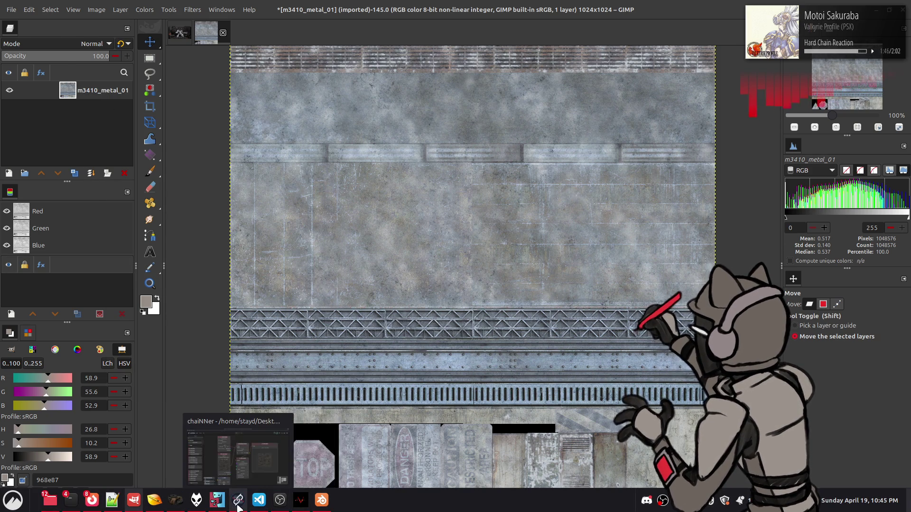
left_click(238, 500)
key("Delete")
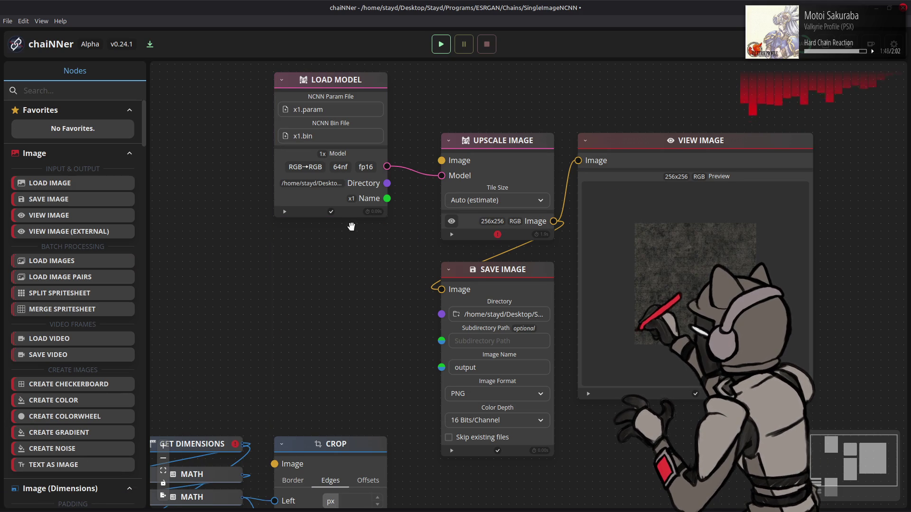
key("ctrl+v")
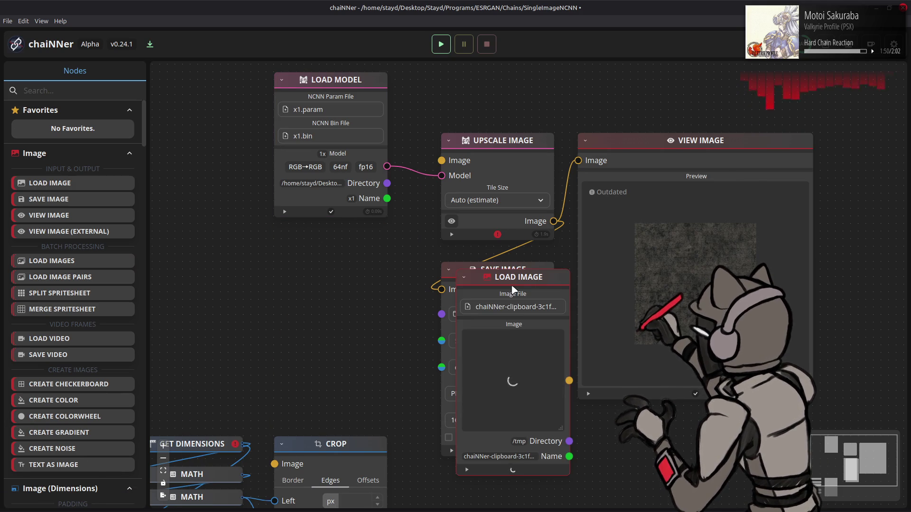
left_click_drag(524, 279, 362, 241)
left_click_drag(387, 335, 441, 161)
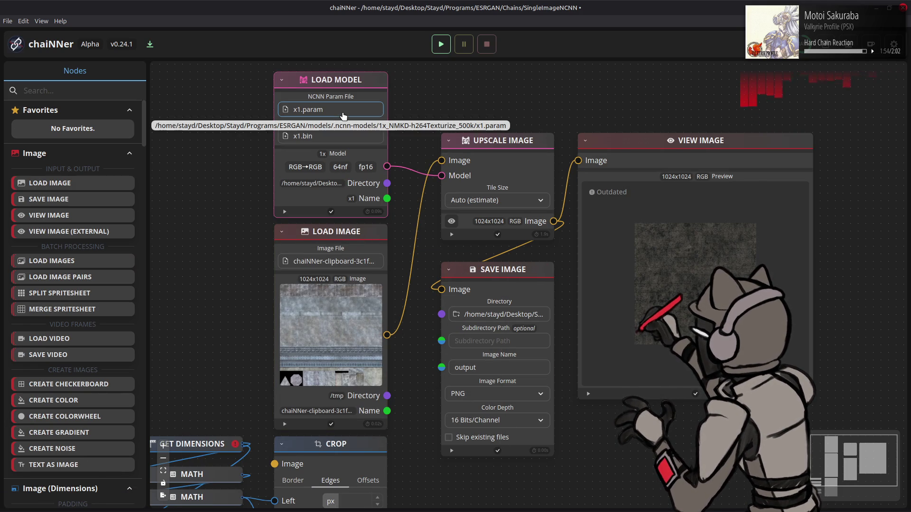
Load x1.param from the 1x_BCGone-Detailed-Point_140000_G model folder and run the chain.
left_click(343, 116)
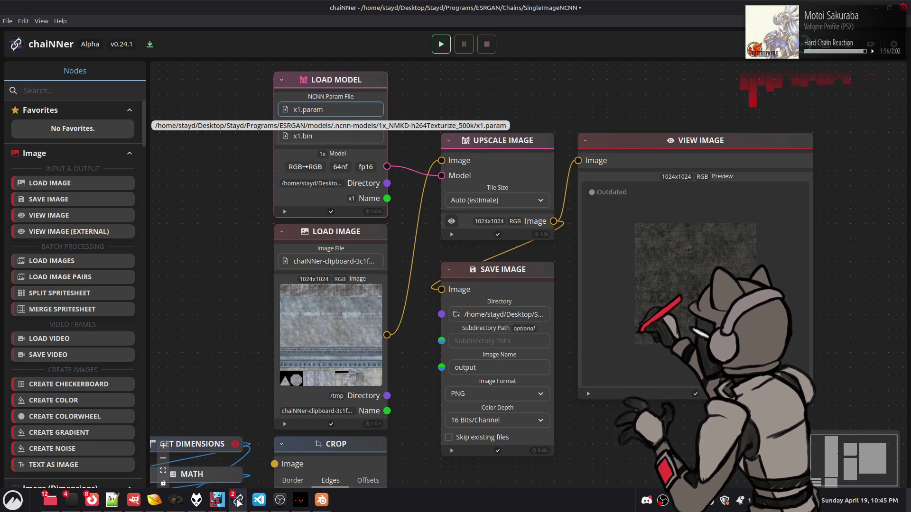
mouse_move(238, 500)
left_click(265, 477)
left_click(349, 26)
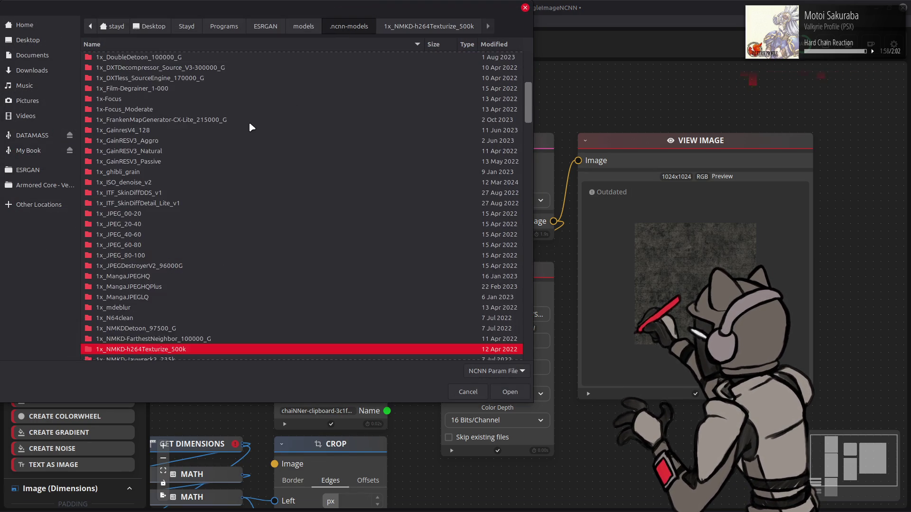
scroll(249, 122, "up", 10)
double_click(188, 151)
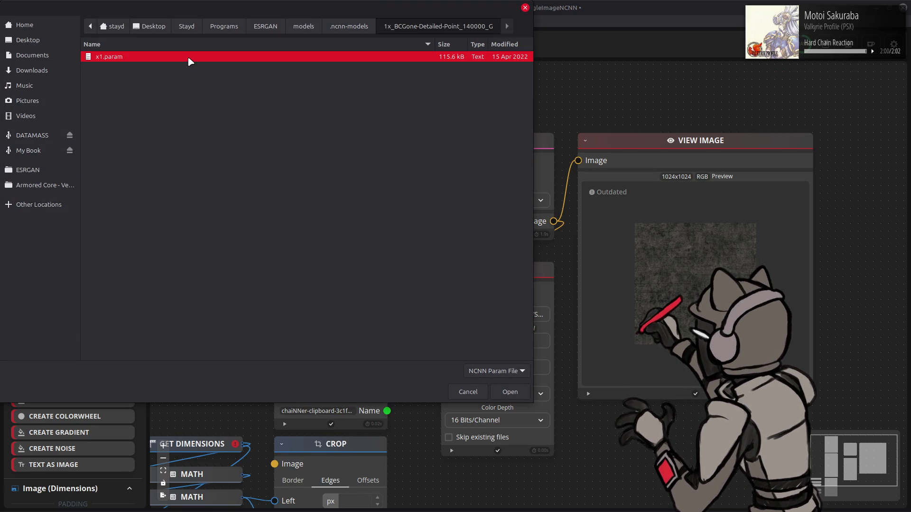
double_click(188, 58)
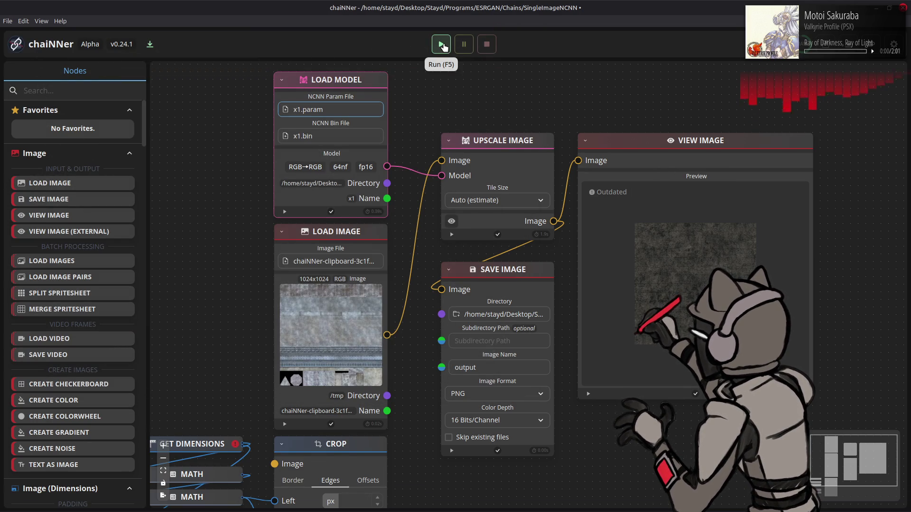
left_click(441, 44)
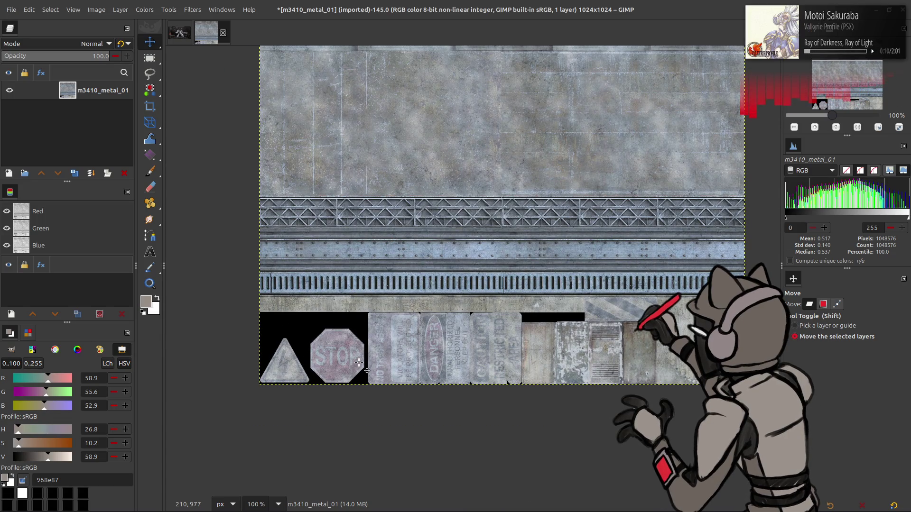
Zoom in on the blocky STOP sign and other signs, then dismiss chaiNNer's upscale error.
key("3")
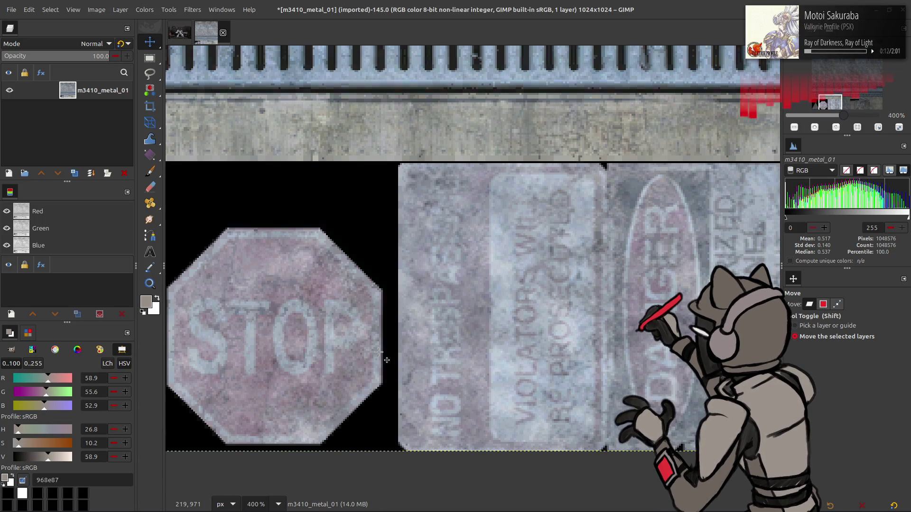
scroll(513, 340, "left", 3)
scroll(513, 339, "down", 1)
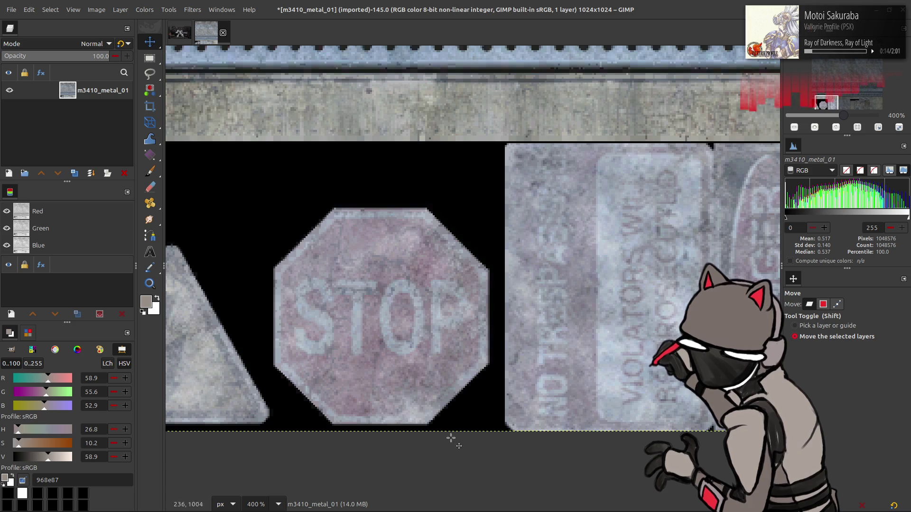
scroll(385, 332, "left", 5)
scroll(385, 332, "up", 1)
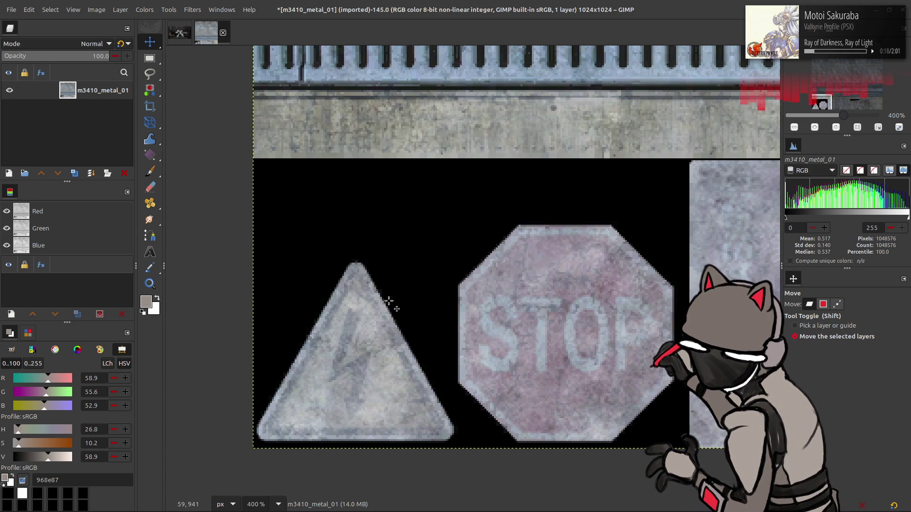
scroll(408, 371, "up", 2)
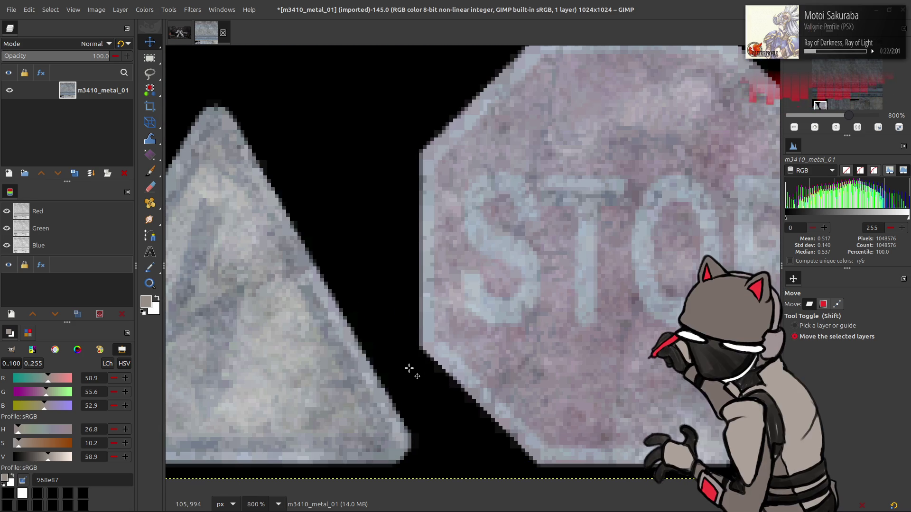
scroll(409, 368, "down", 4)
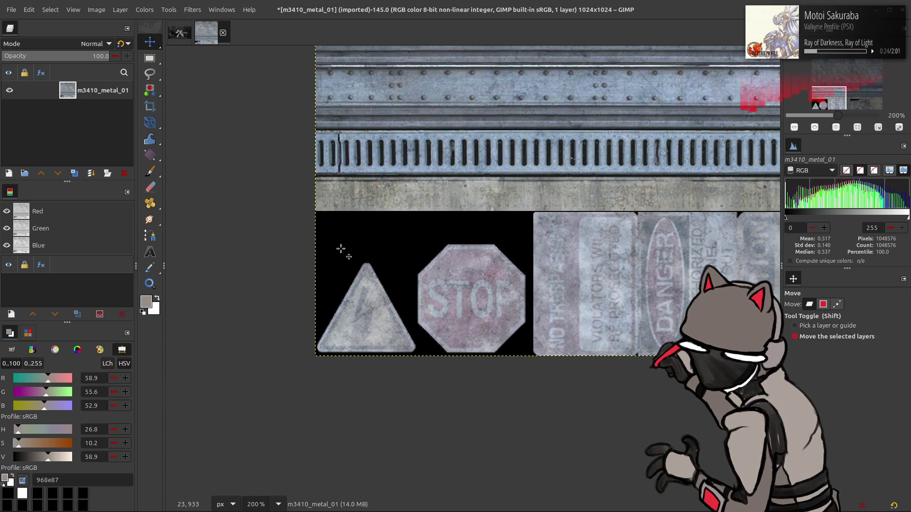
scroll(489, 270, "right", 8)
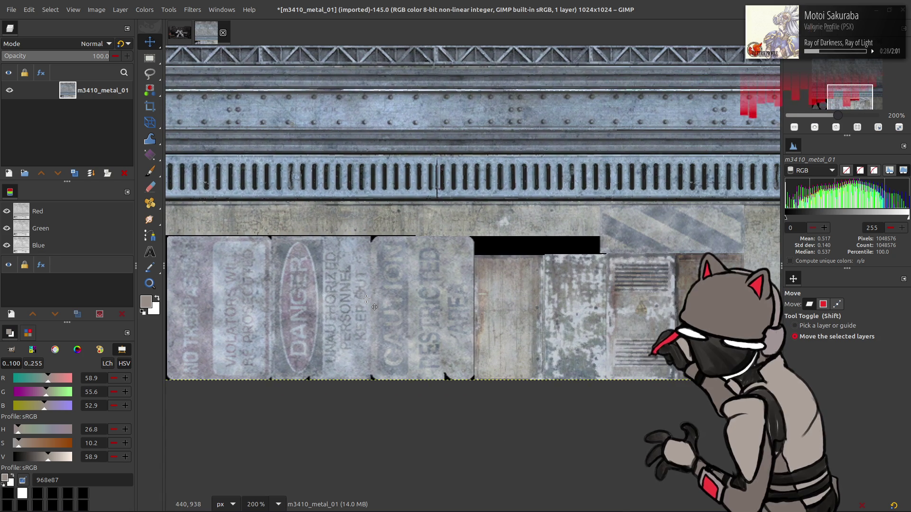
scroll(366, 299, "left", 5)
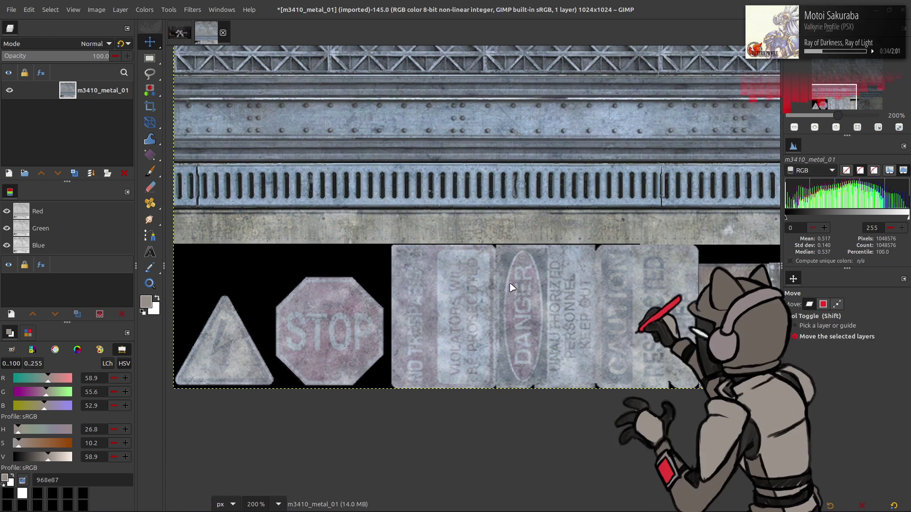
key("alt+Tab")
left_click(567, 360)
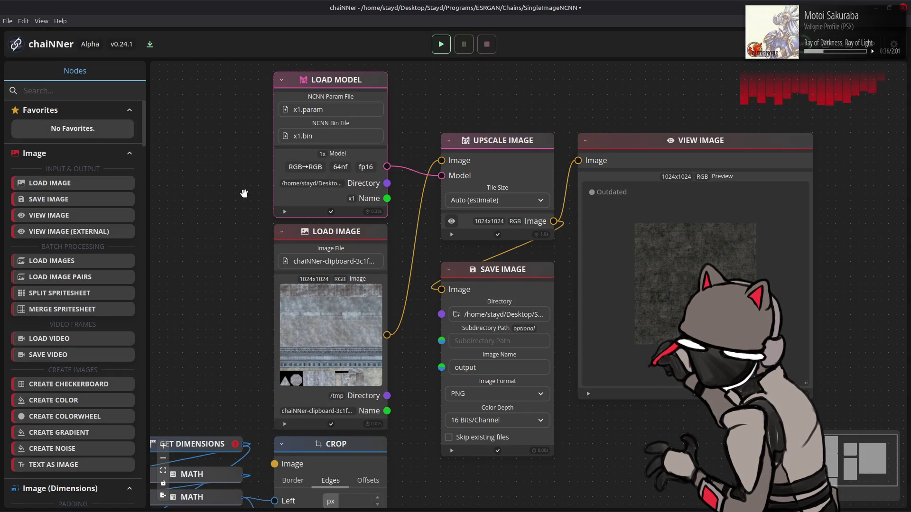
Reopen the SingleImageNCNN chain without saving, paste the texture, run it and dismiss the error.
left_click(7, 20)
mouse_move(34, 58)
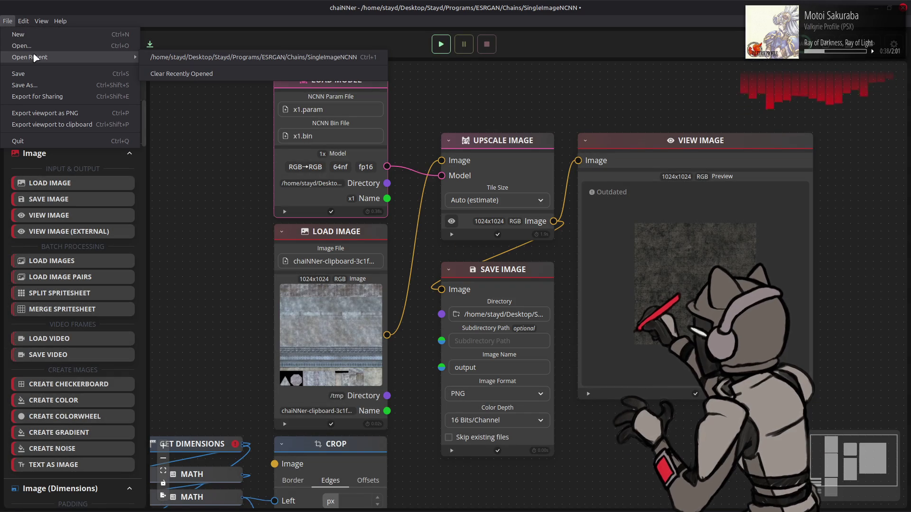
left_click(181, 58)
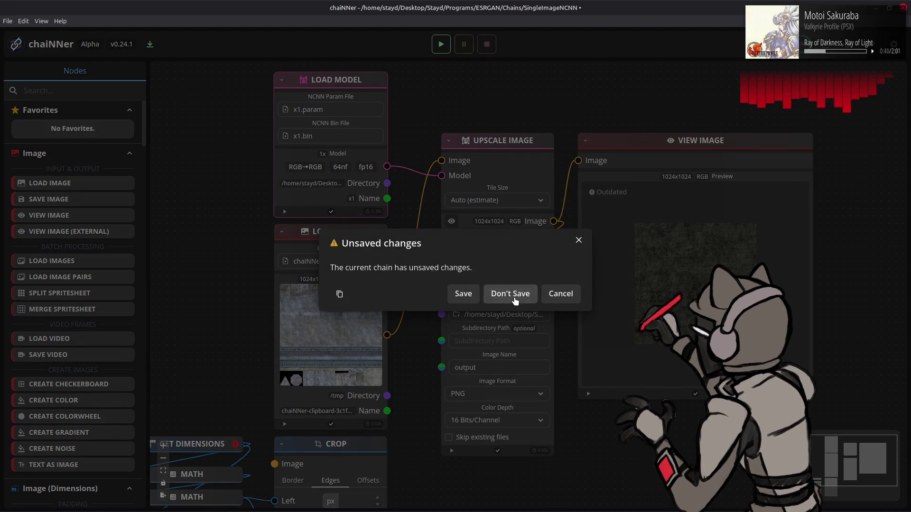
left_click(514, 294)
key("ctrl+v")
mouse_move(553, 348)
left_mouse_down()
mouse_move(385, 312)
mouse_move(442, 160)
left_mouse_up()
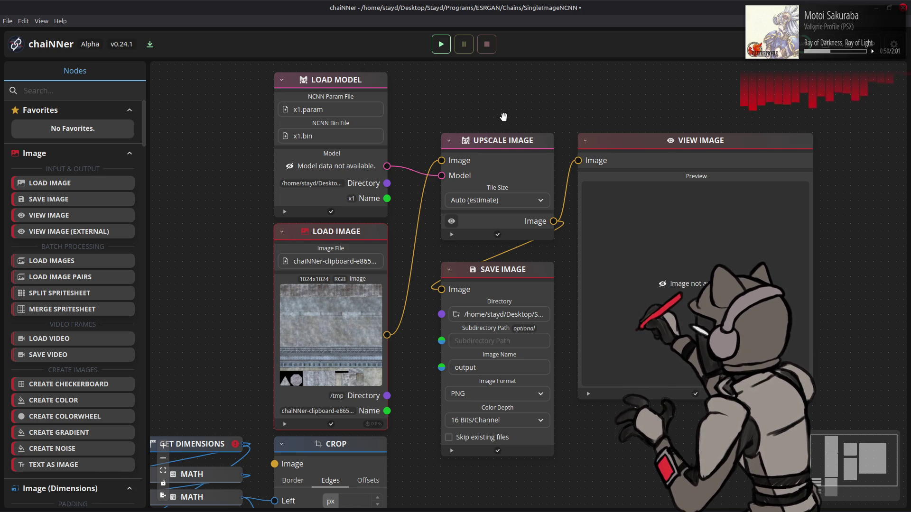
left_click(441, 44)
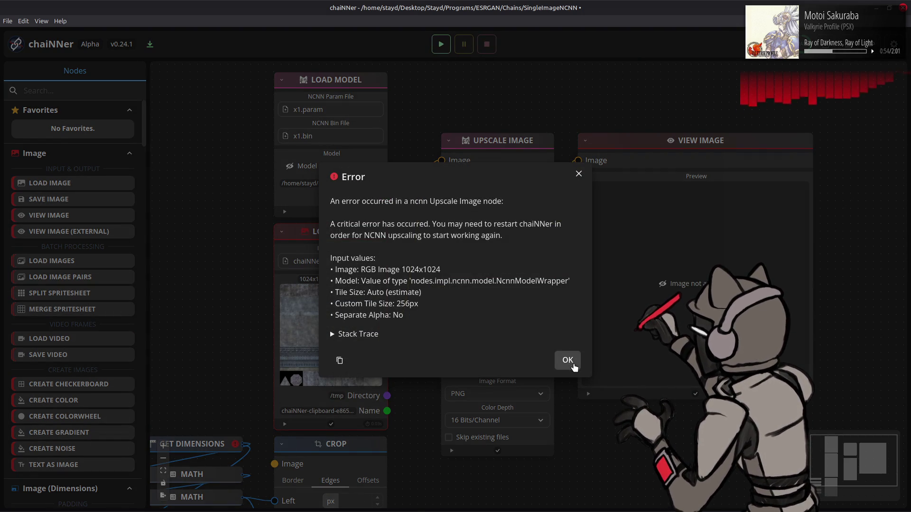
left_click(567, 360)
Quit chaiNNer without saving and relaunch it from the application launcher.
left_click(8, 21)
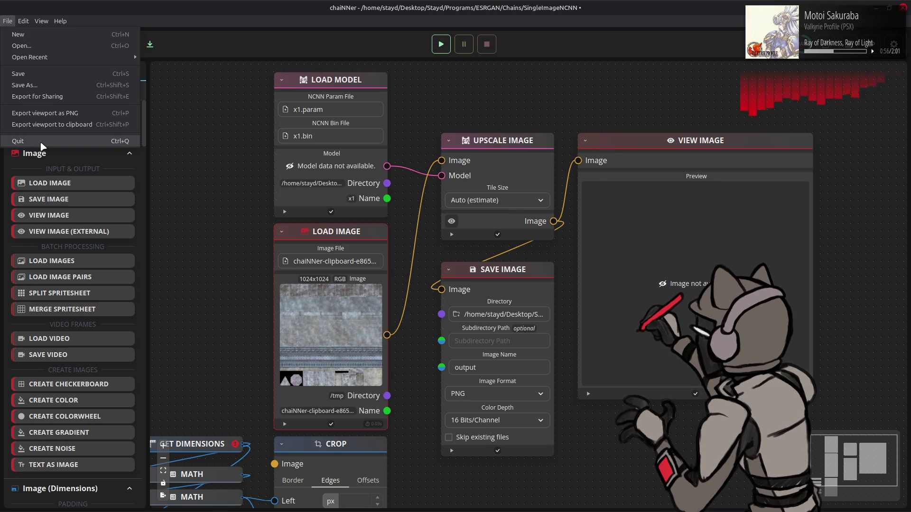
left_click(14, 140)
left_click(480, 202)
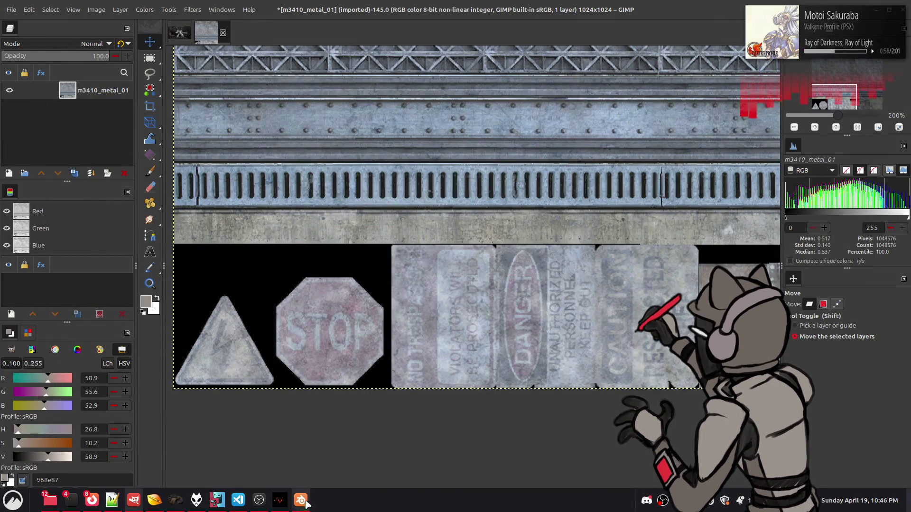
left_click(302, 500)
key("alt+Tab")
key("super")
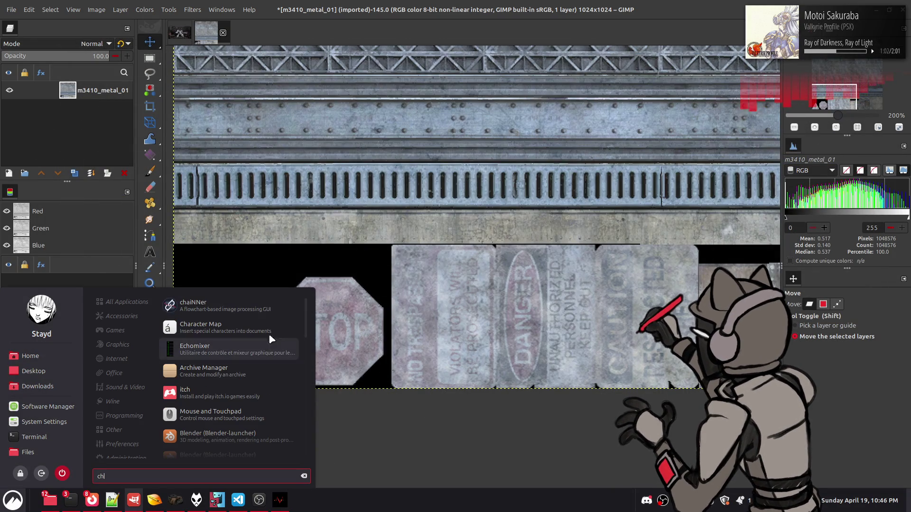
left_click(251, 309)
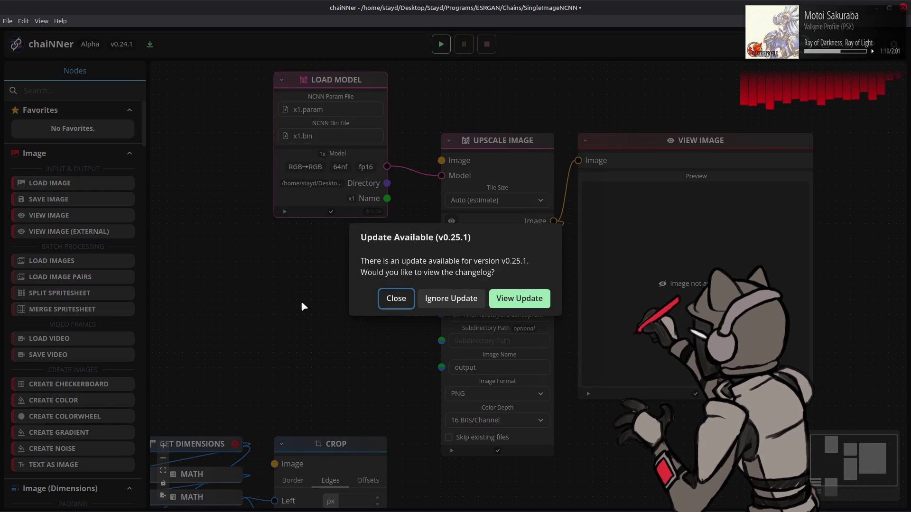
Dismiss the update notice, paste the texture, wire it into Upscale Image and run the upscale.
left_click(393, 298)
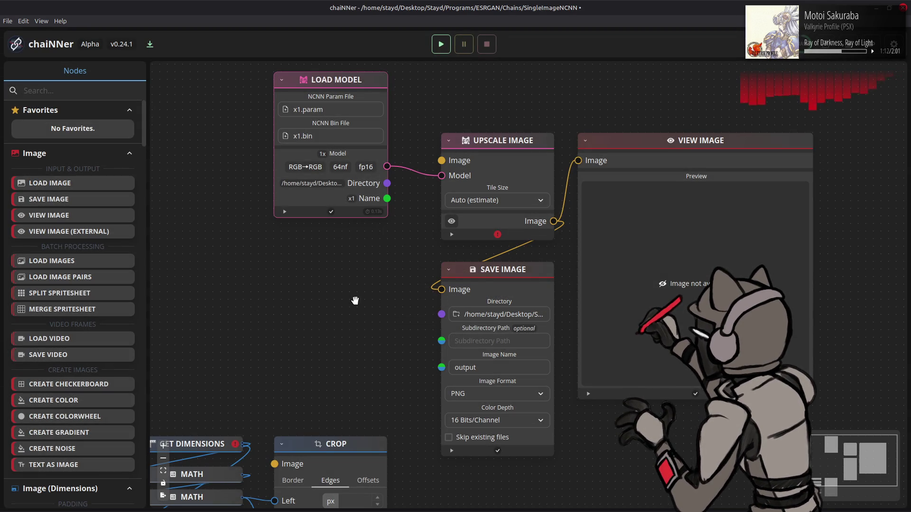
key("ctrl+v")
left_click_drag(572, 276, 375, 236)
mouse_move(387, 335)
left_mouse_down()
mouse_move(407, 153)
mouse_move(441, 160)
left_mouse_up()
left_click(441, 44)
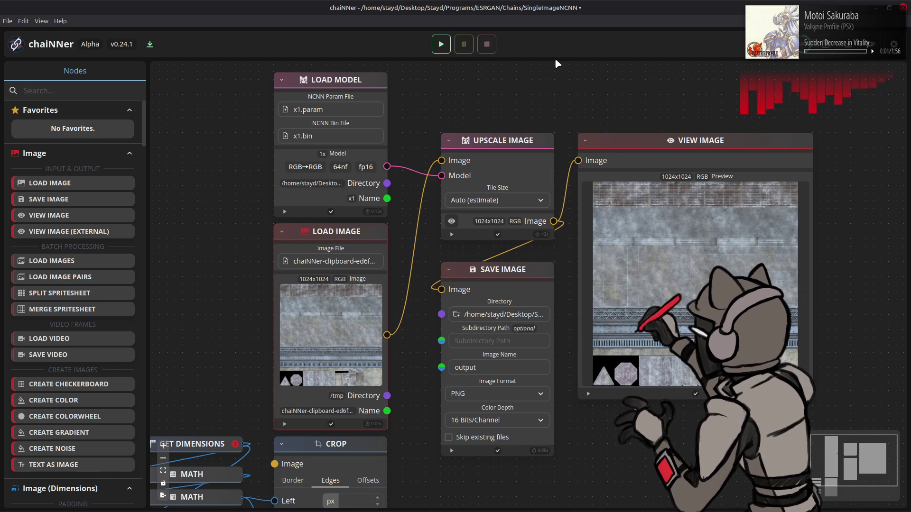
key("alt+Tab")
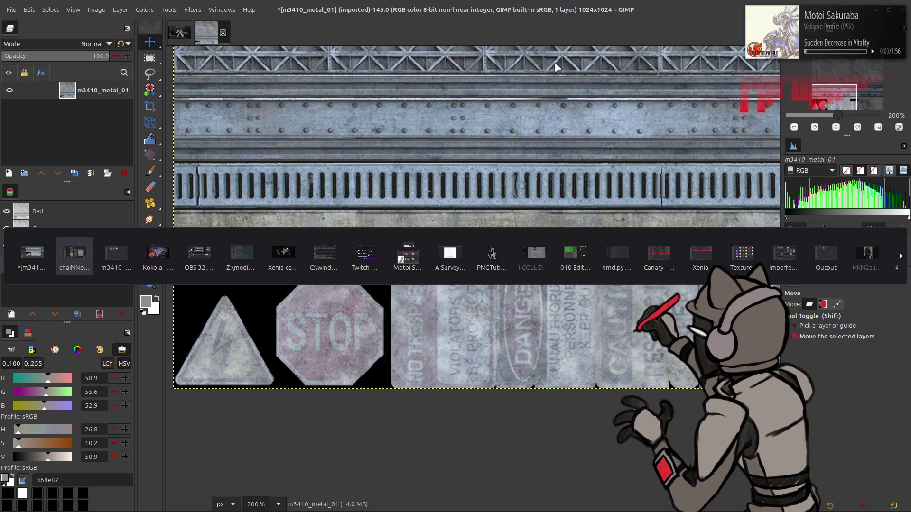
Switch to the m3410_metal_01 image and convert it from 8-bit to 16-bit integer precision.
key("alt+Tab")
key("alt+Tab")
key("alt+shift+Tab")
key("alt+shift+Tab")
key("alt+shift+Tab")
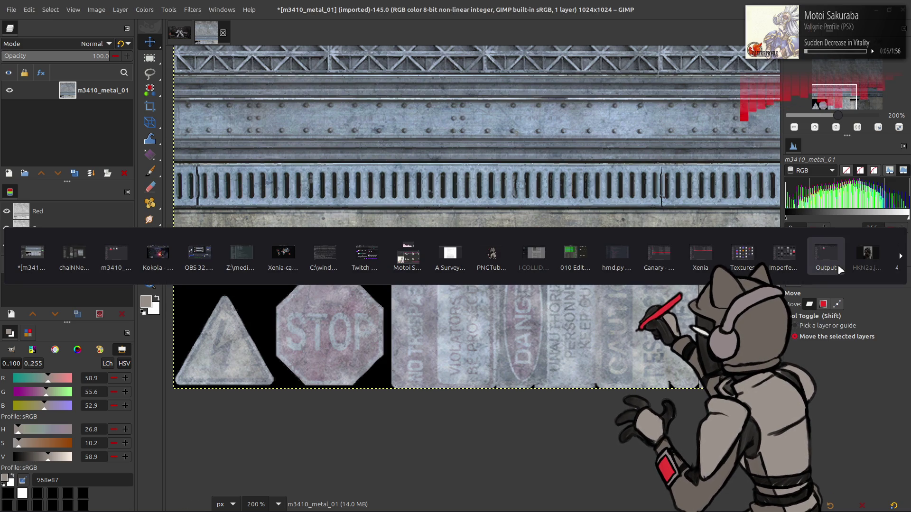
key("alt+Tab")
left_click(97, 10)
mouse_move(130, 52)
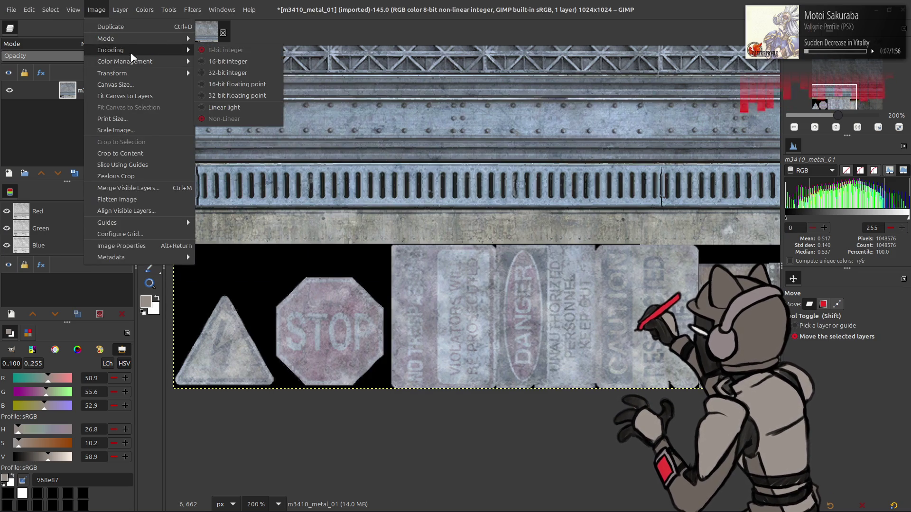
left_click(218, 65)
left_click(513, 302)
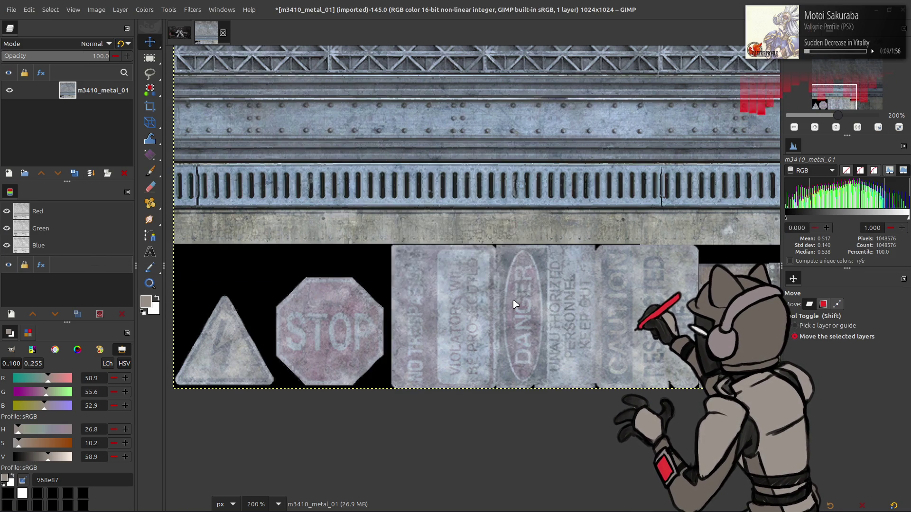
key("alt+Tab")
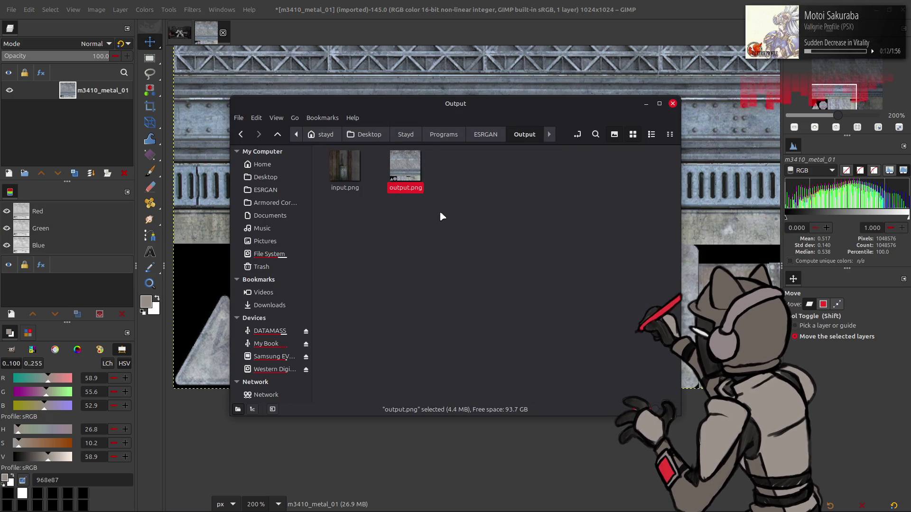
Add output.png as a new layer and align it over the original texture.
mouse_move(407, 164)
left_mouse_down()
mouse_move(434, 88)
mouse_move(441, 90)
left_mouse_up()
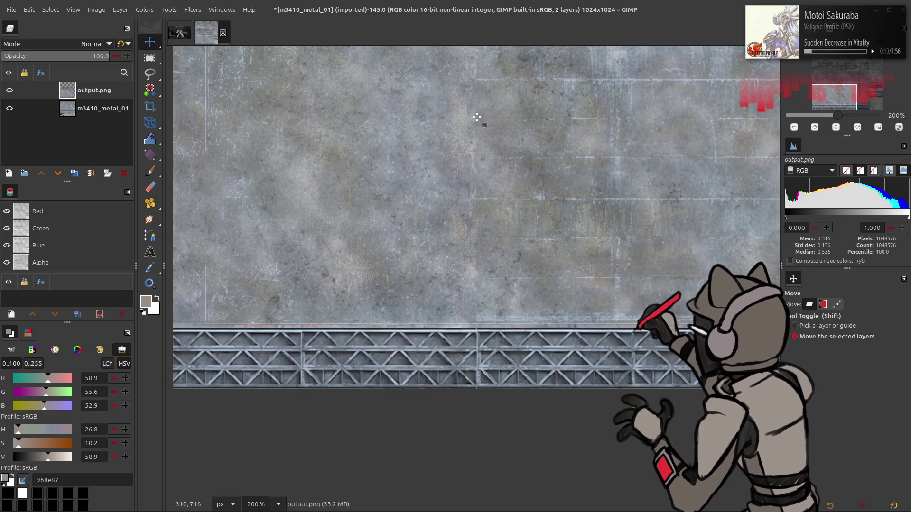
scroll(471, 104, "up", 3)
key("q")
key("ctrl+z")
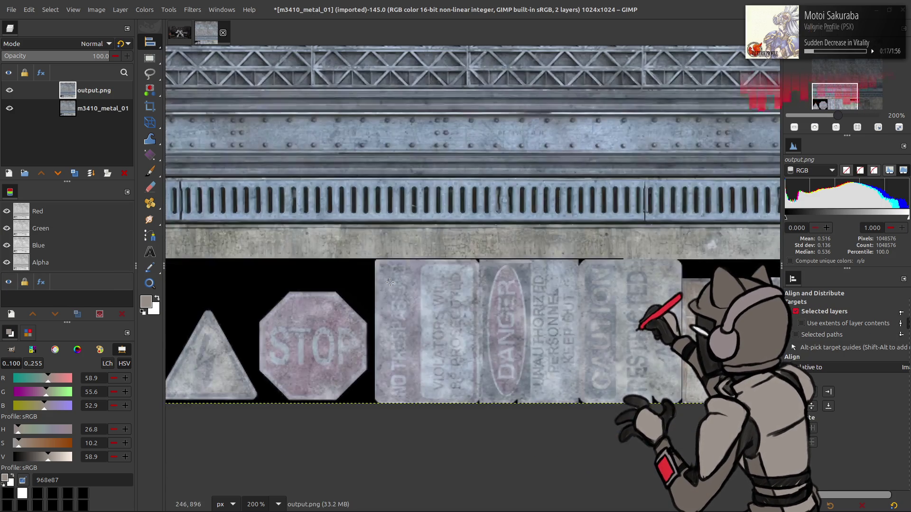
scroll(374, 313, "up", 2)
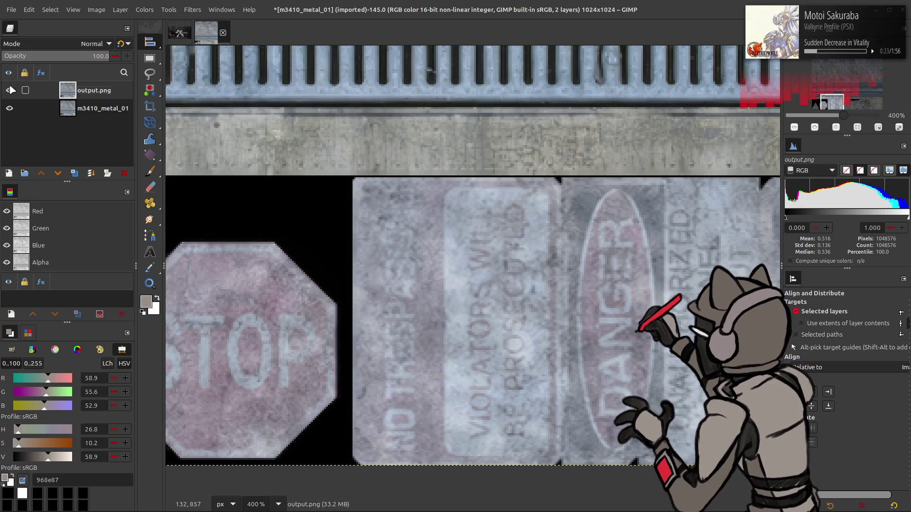
Rename the upscaled layer to Clean and duplicate the m3410_metal_01 layer.
double_click(91, 89)
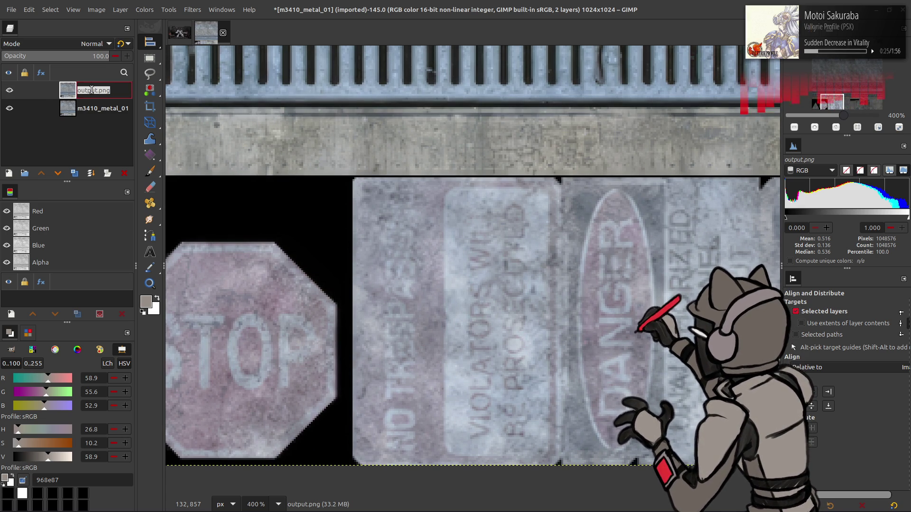
type("Clean")
key("Return")
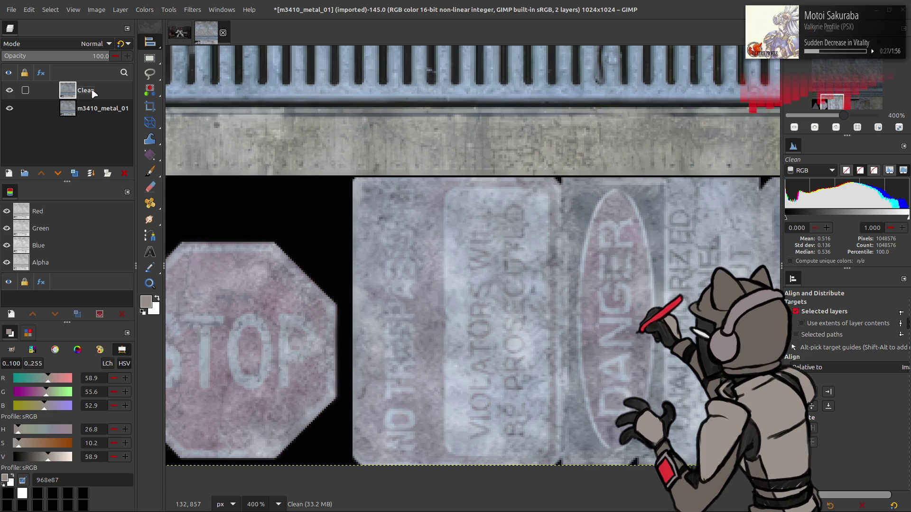
left_click(98, 108)
left_click(75, 173)
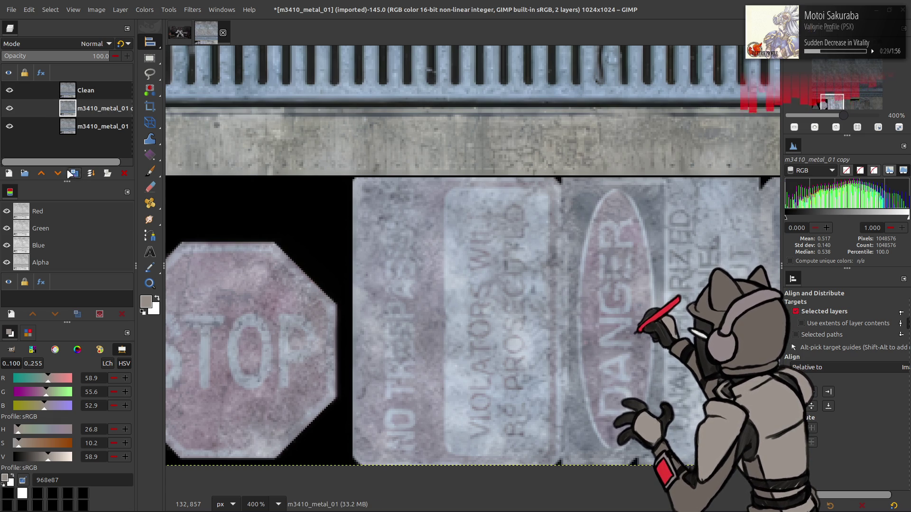
Raise the original copy above Clean and apply a G'MIC Gaussian blur of 6 to it.
left_click(41, 173)
left_click(193, 10)
key("Escape")
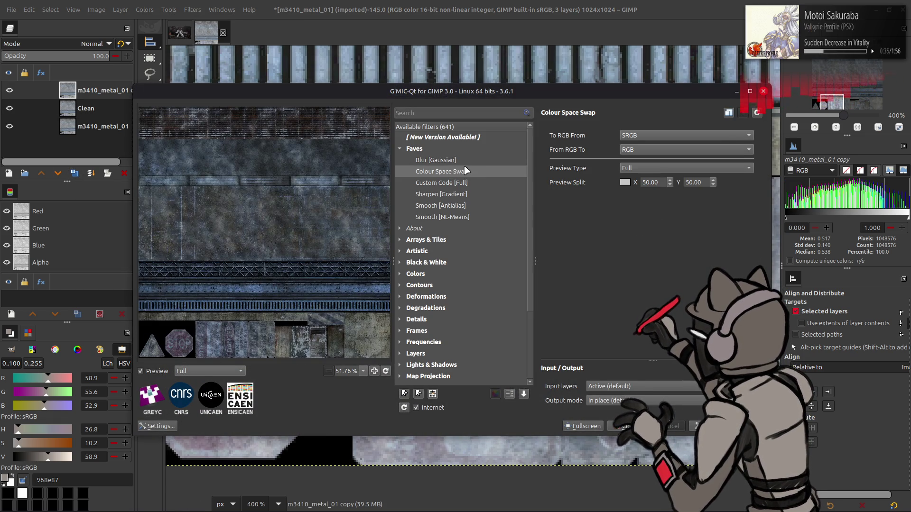
left_click(435, 160)
type("6")
scroll(688, 177, "down", 1)
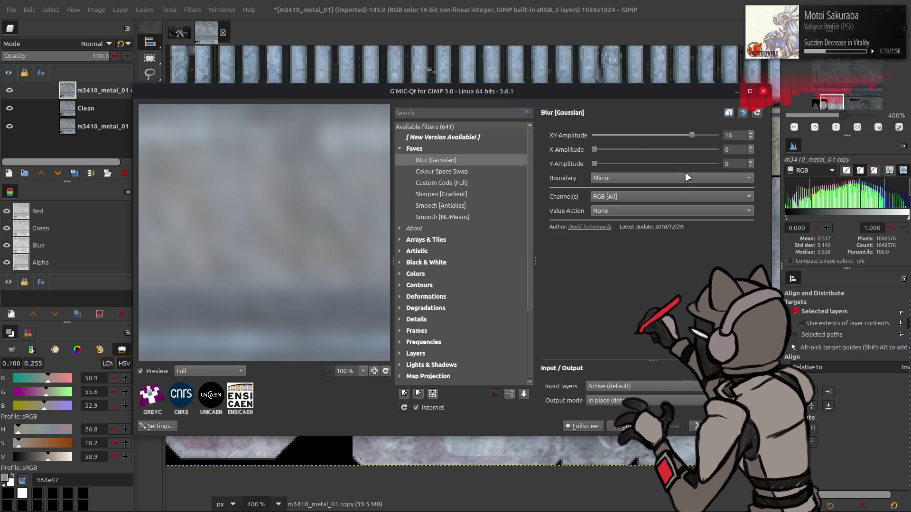
left_click(626, 426)
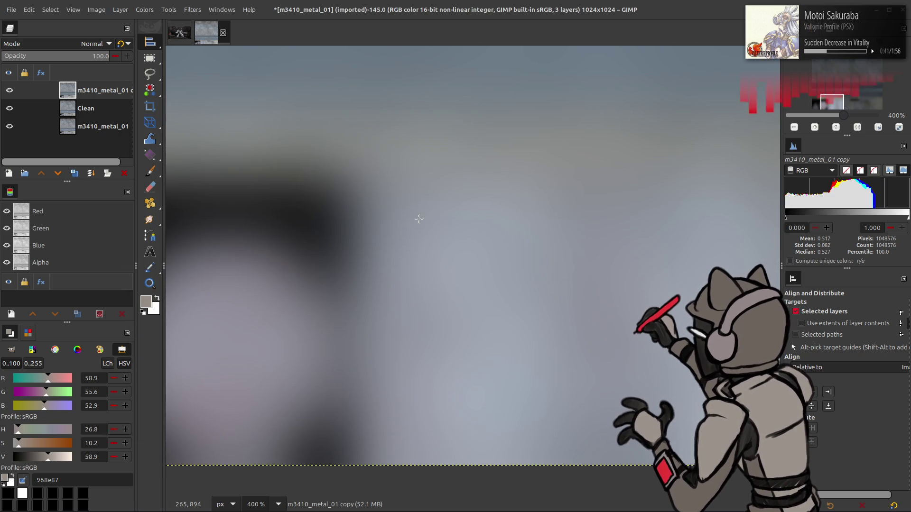
Duplicate Clean, repeat the blur, set Grain extract, merge down, and set the result to Grain merge.
left_click(86, 110)
left_click(74, 174)
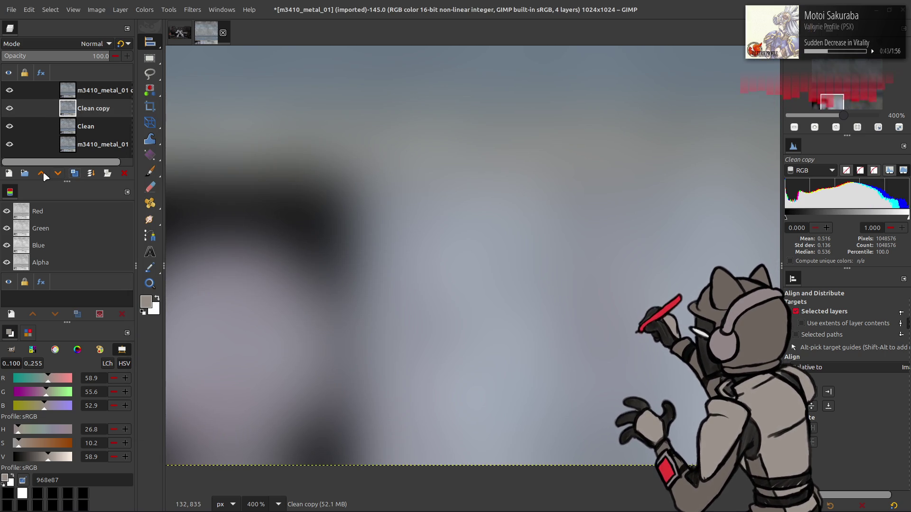
left_click(42, 173)
key("ctrl+f")
left_click(78, 44)
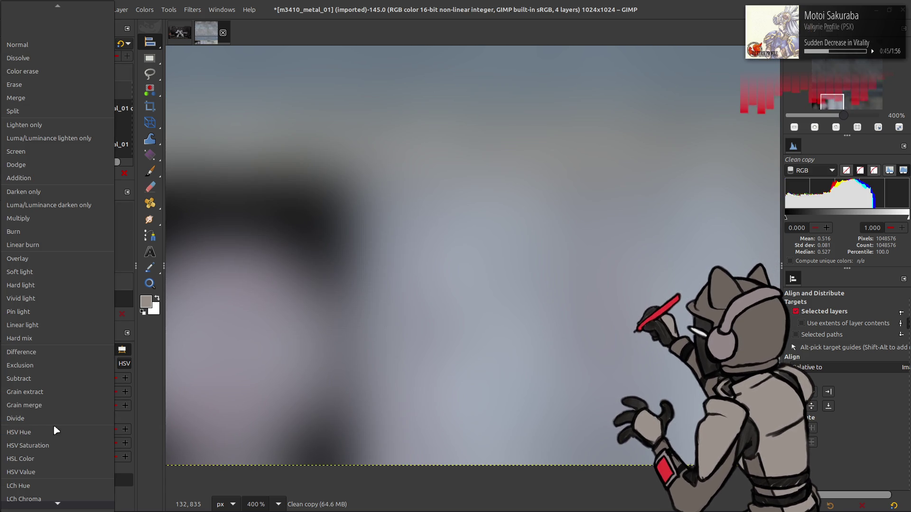
left_click(25, 392)
left_click(91, 173)
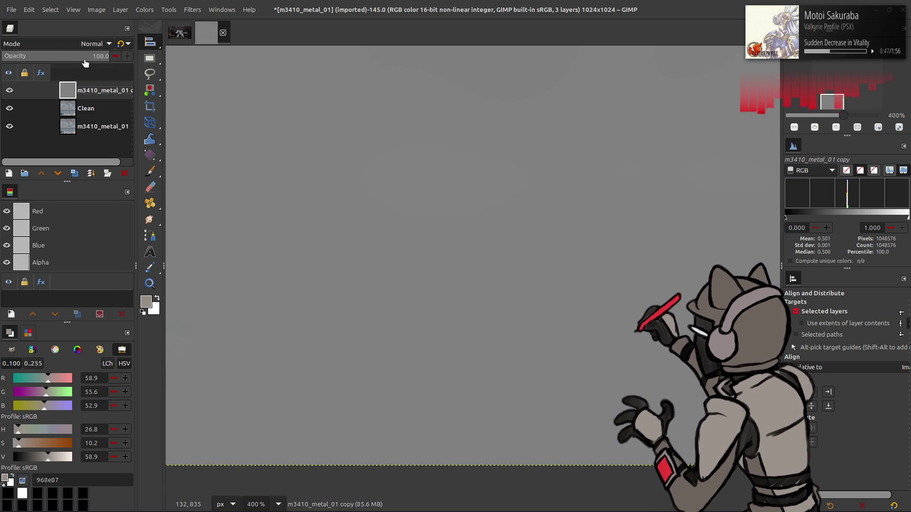
left_click(95, 44)
left_click(38, 406)
Duplicate Clean in LCh Lightness mode and merge it down into Clean.
left_click(85, 108)
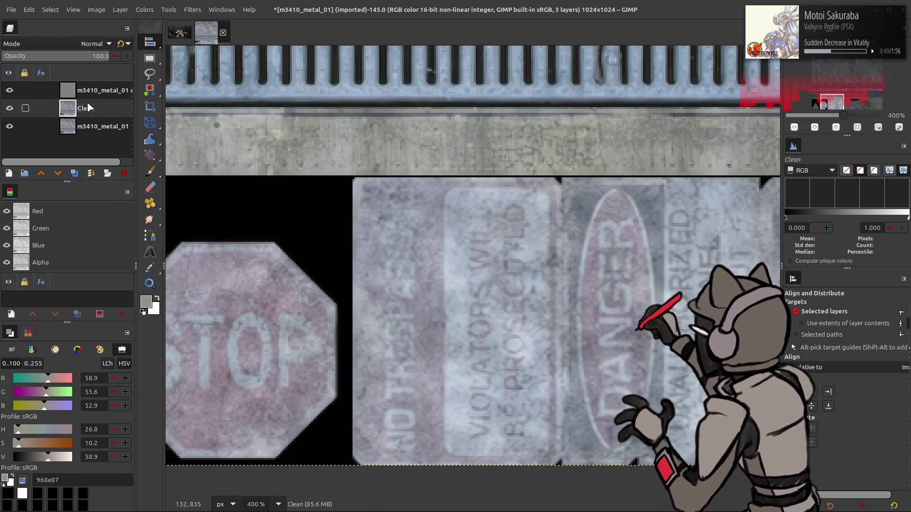
left_click(74, 173)
left_click(81, 43)
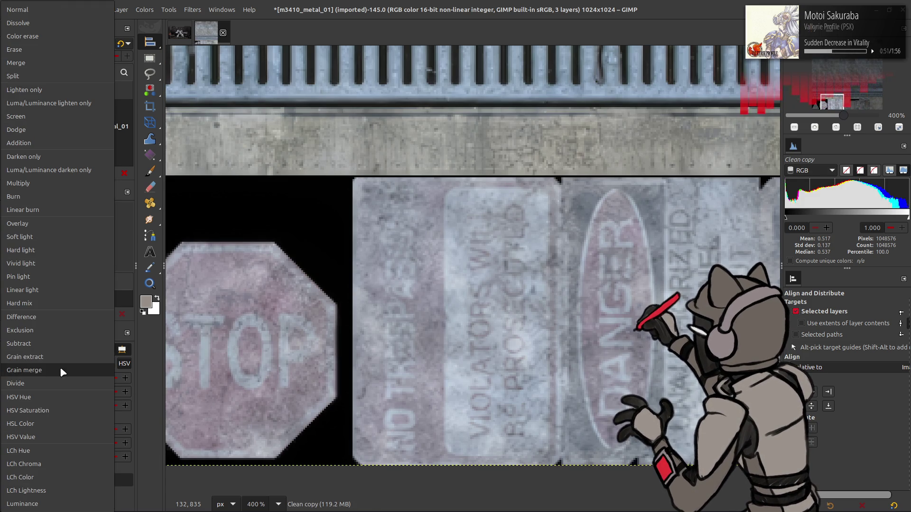
left_click(62, 491)
key("ctrl+e")
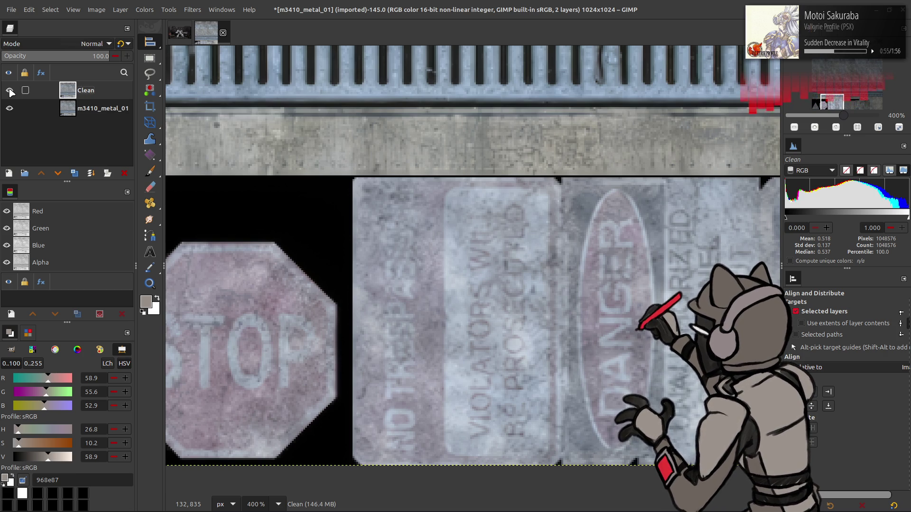
Make and delete two Clean copies, then undo and restore Clean's visibility.
left_click(74, 173)
left_click(75, 173)
left_click(193, 10)
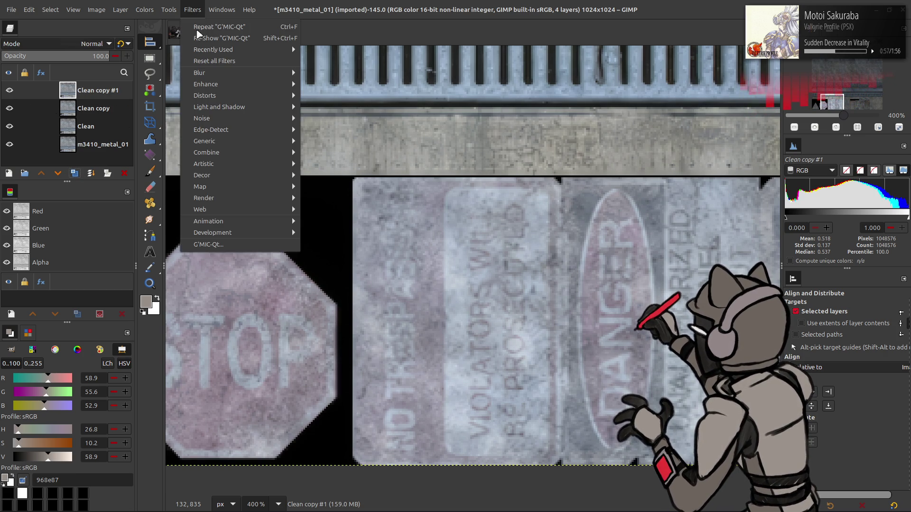
left_click(124, 173)
left_click(124, 172)
left_click(124, 173)
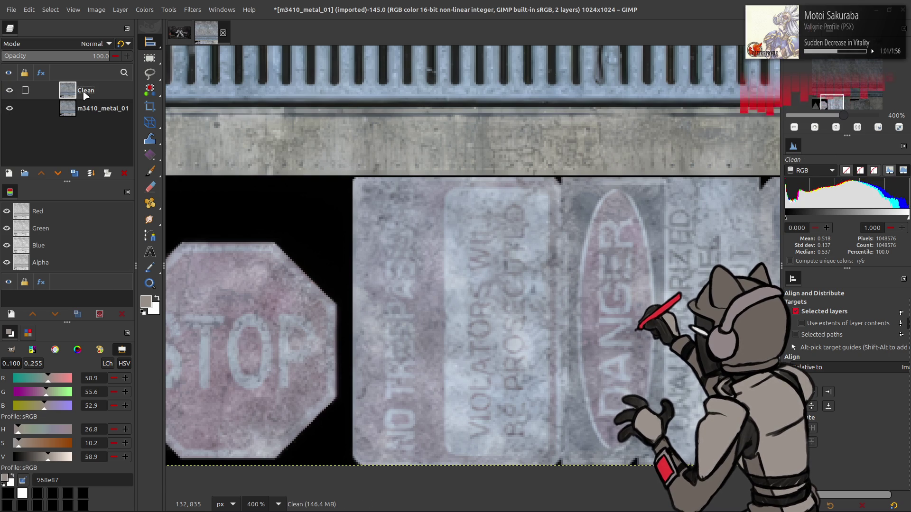
key("ctrl+z")
key("ctrl+z")
key("ctrl+z")
key("ctrl+z")
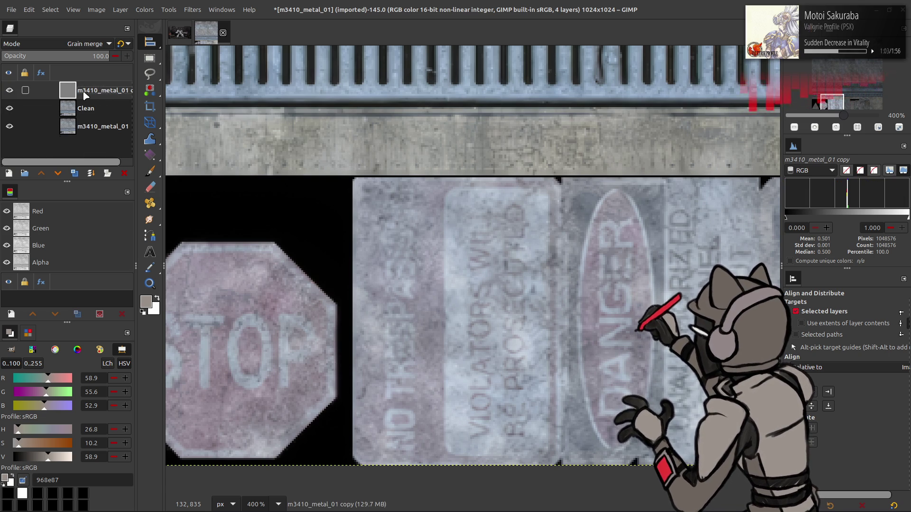
key("ctrl+z")
key("ctrl+z")
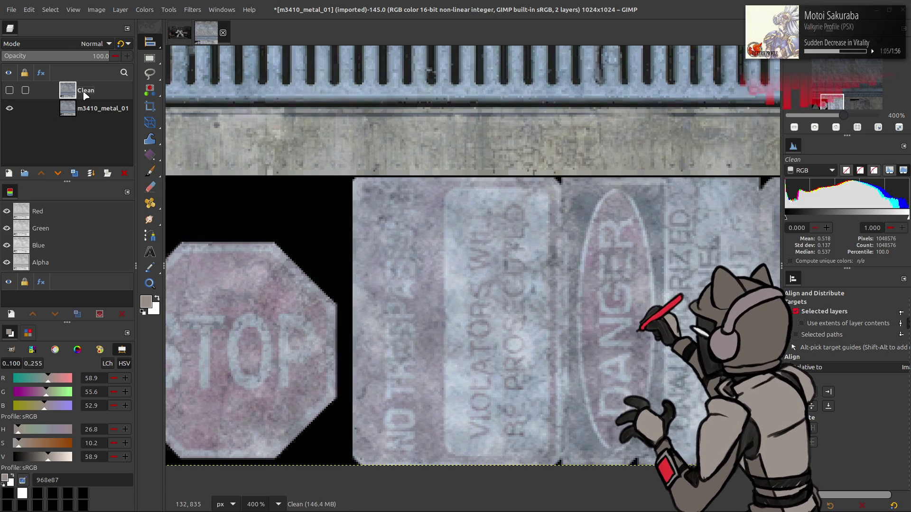
left_click(9, 90)
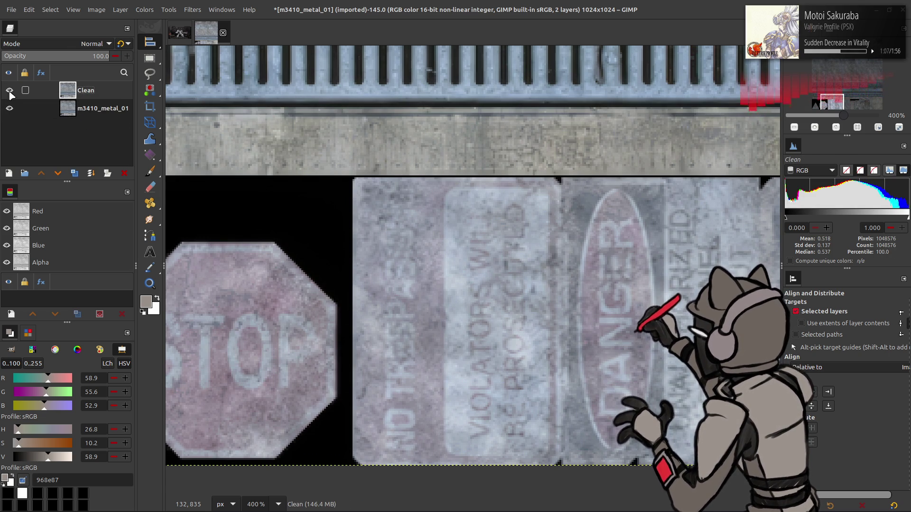
Duplicate Clean twice and apply a 0.5 G'MIC Gaussian blur to the top copy.
left_click(74, 174)
left_click(74, 174)
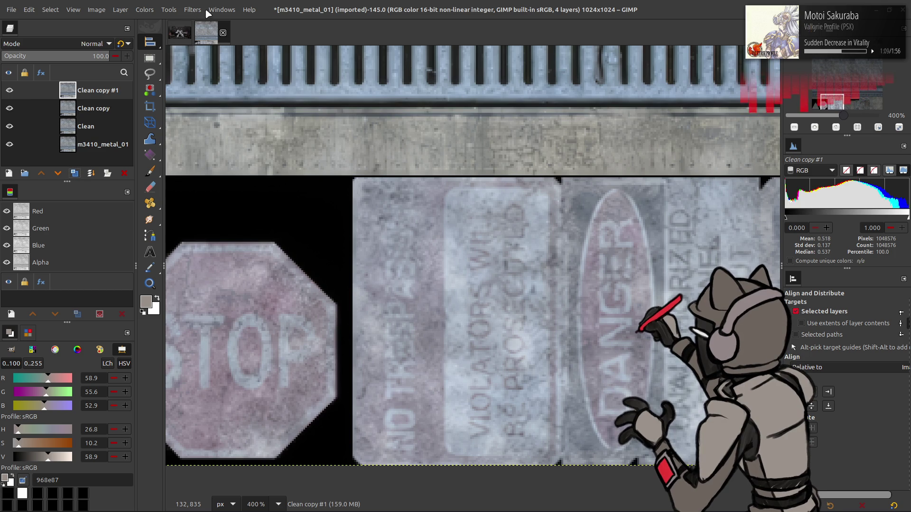
left_click(193, 10)
left_click(222, 244)
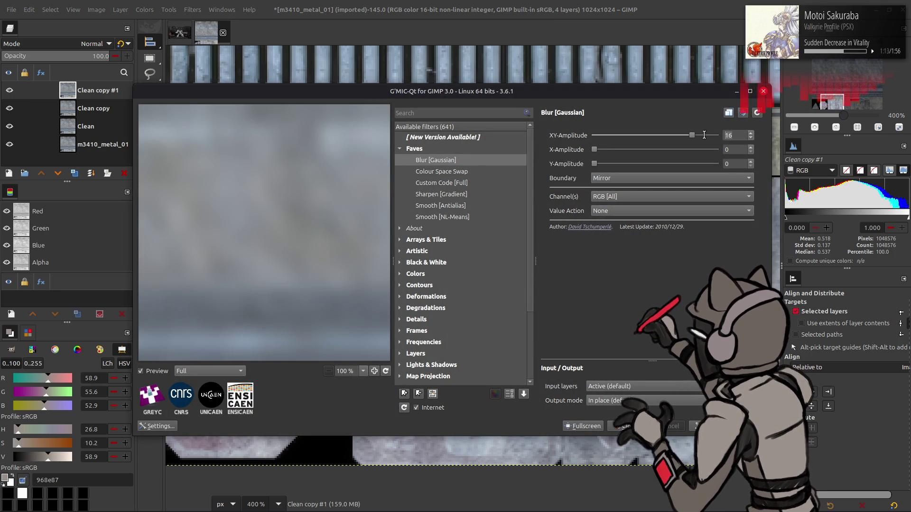
left_click(757, 112)
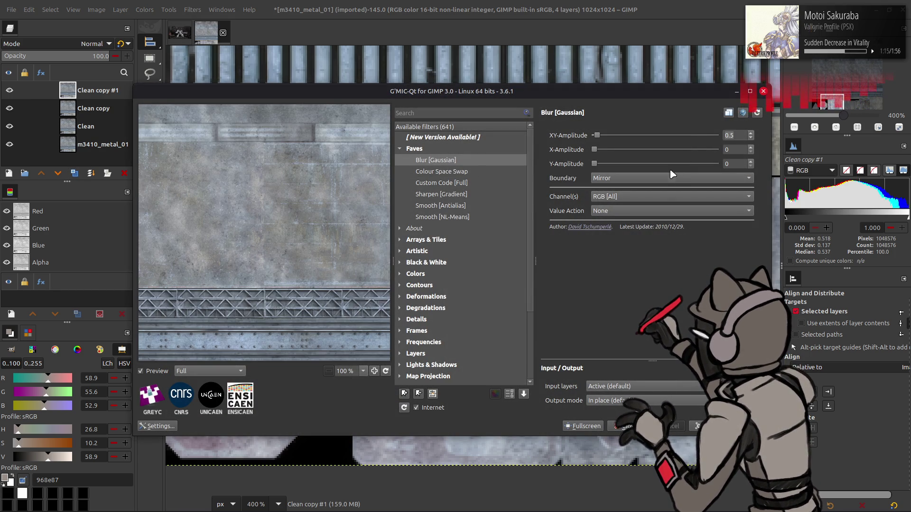
scroll(671, 180, "up", 1)
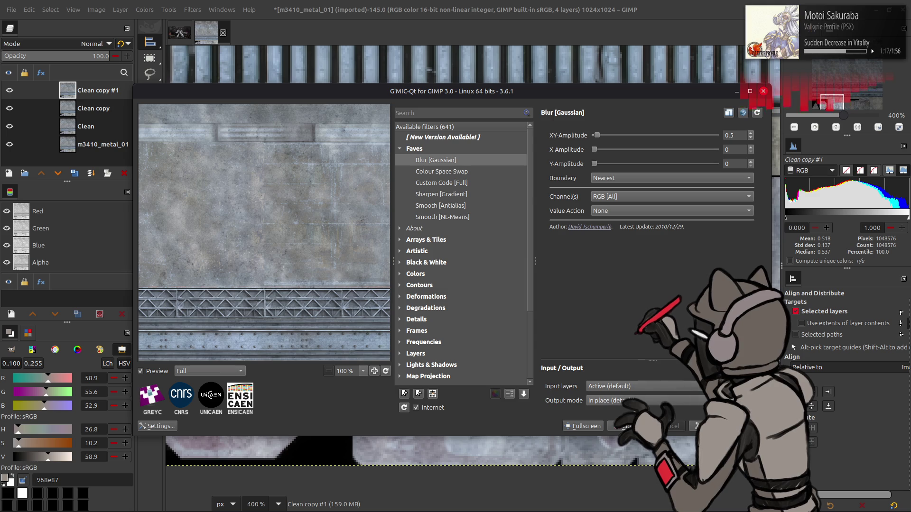
left_click(749, 426)
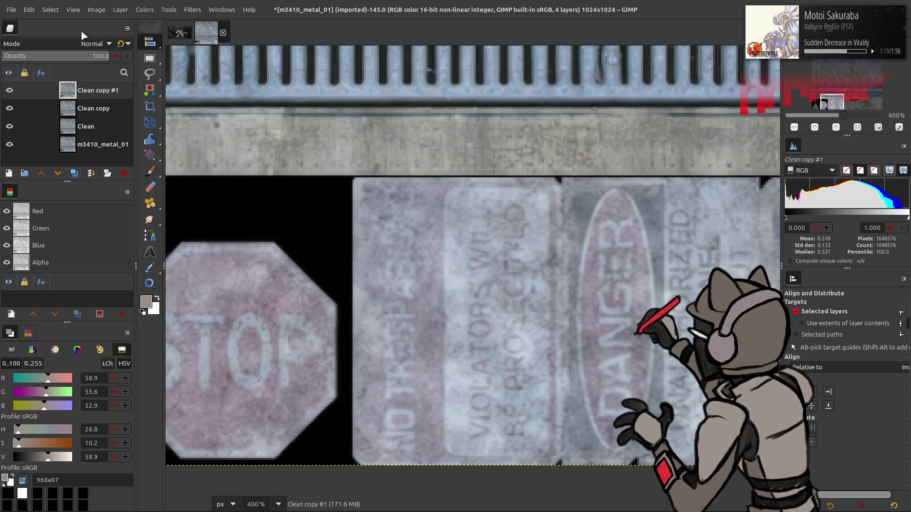
Set the blurred copy to Grain extract, merge down, switch to Grain merge, and merge into Clean.
left_click(73, 46)
left_click(69, 390)
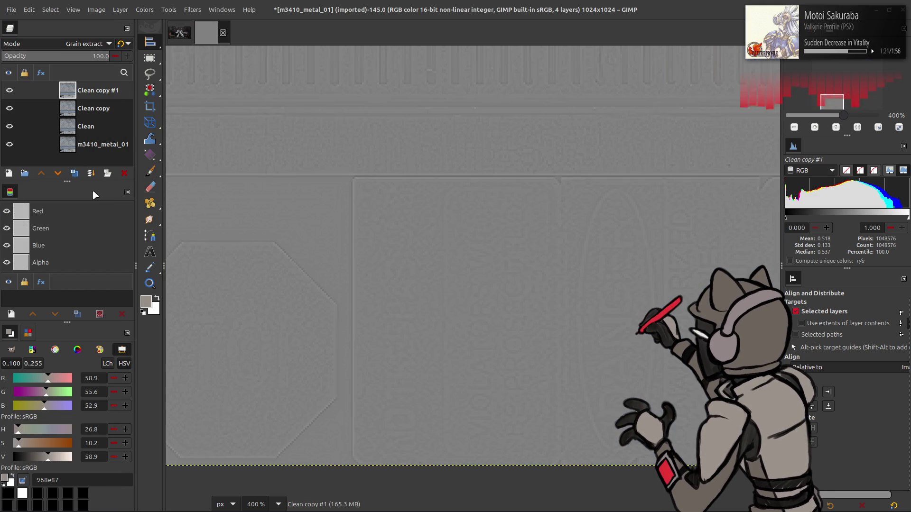
key("ctrl+e")
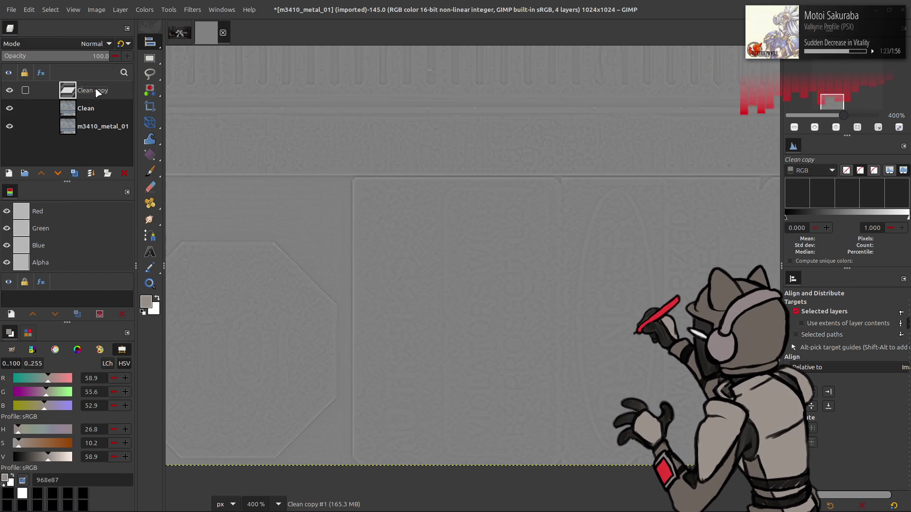
left_click(90, 44)
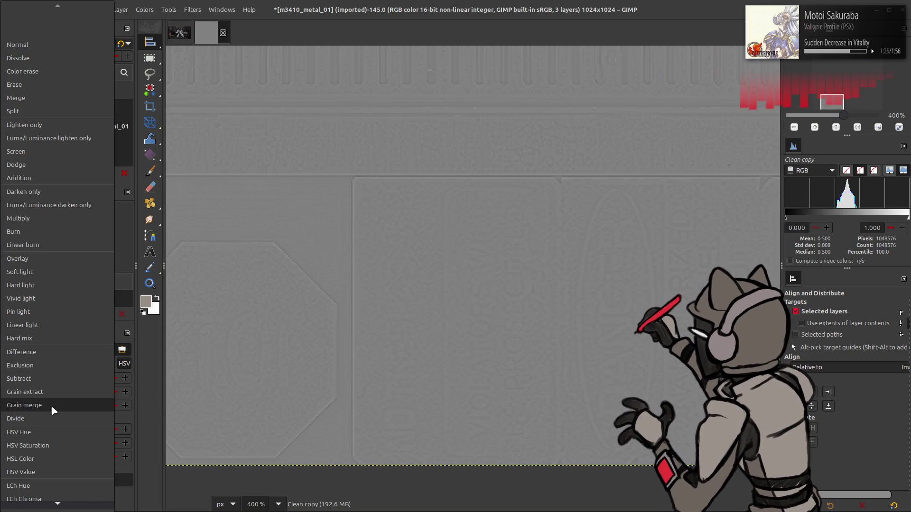
left_click(51, 405)
right_click(78, 90)
left_click(109, 232)
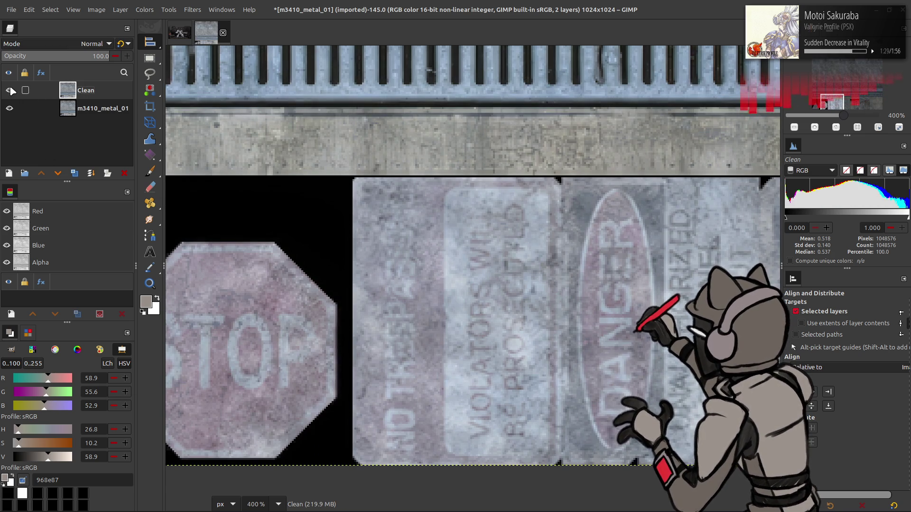
scroll(322, 168, "up", 5)
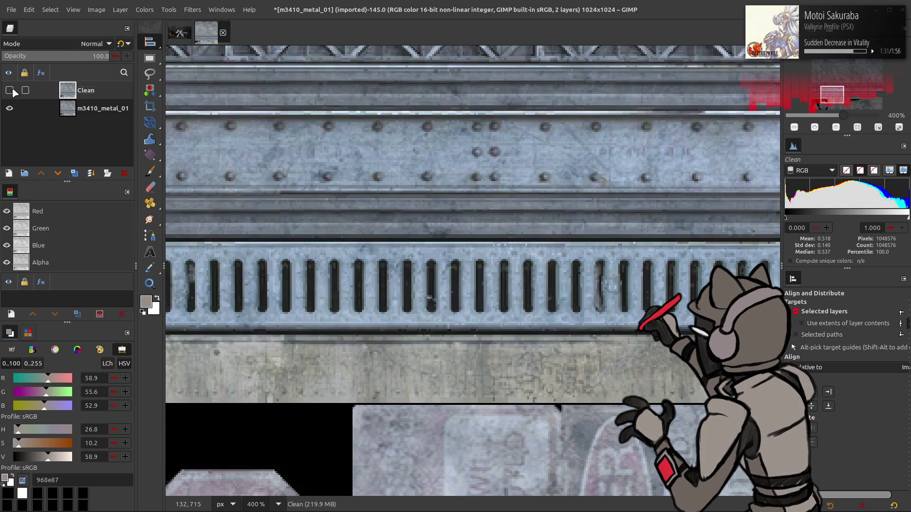
left_click_drag(439, 199, 437, 201)
key("1")
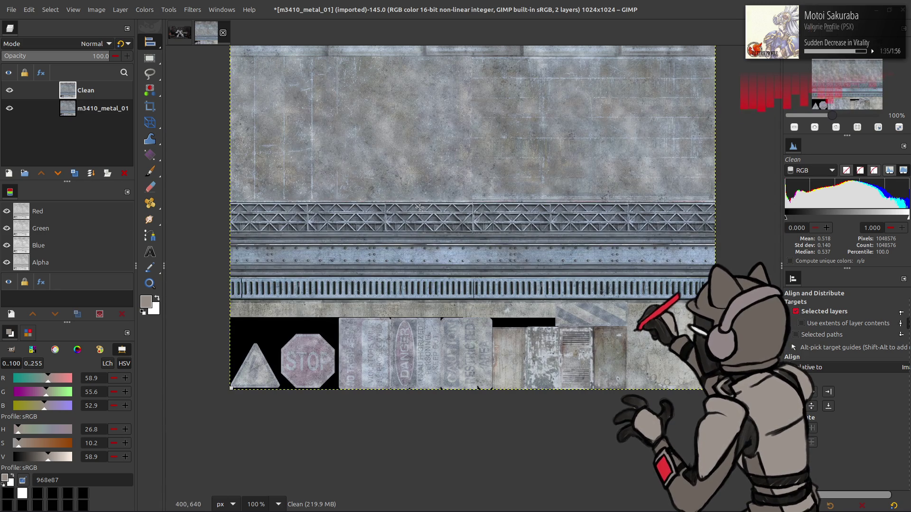
scroll(419, 207, "up", 5)
key("m")
scroll(378, 278, "down", 3)
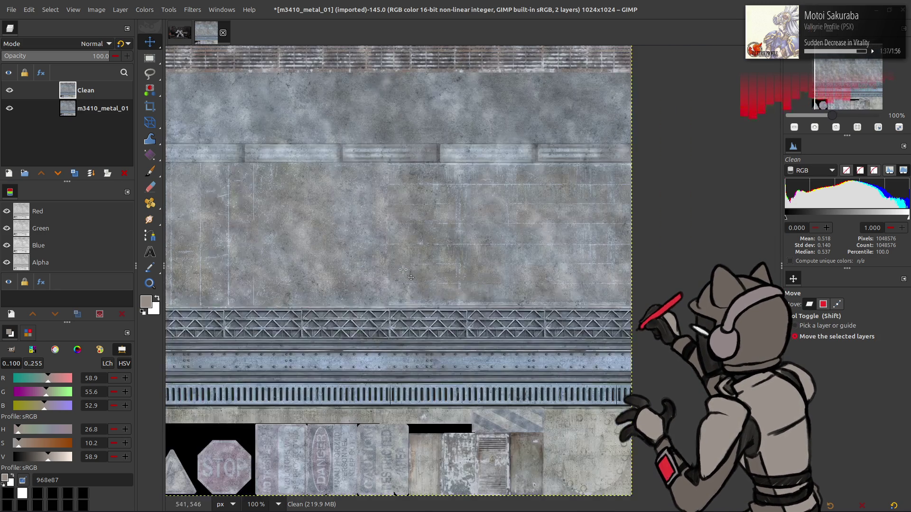
scroll(403, 270, "left", 3)
Save the layered image as m3410_metal_01.xcf with better but slower XCF compression enabled.
key("ctrl+s")
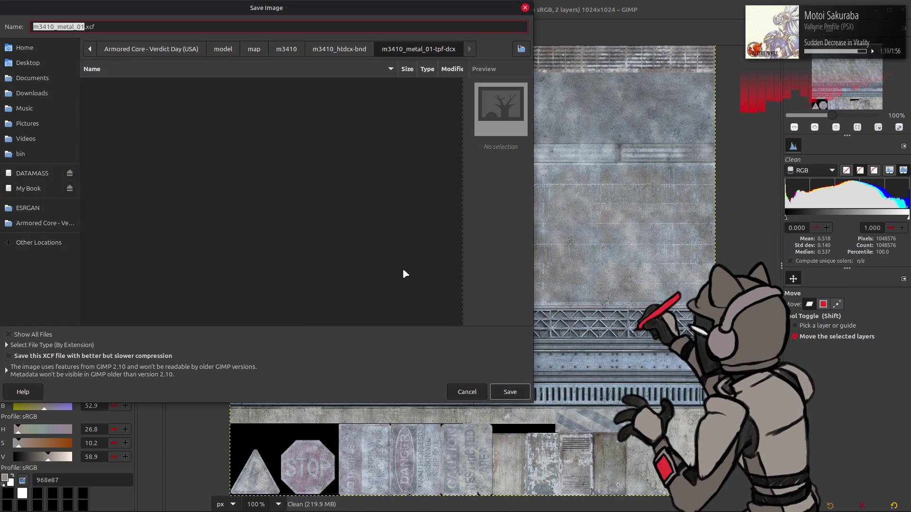
left_click(168, 356)
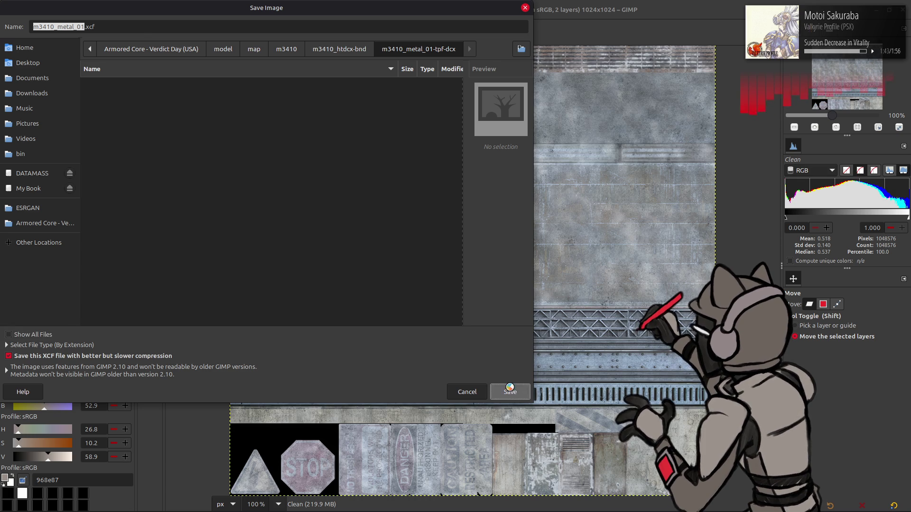
left_click(510, 390)
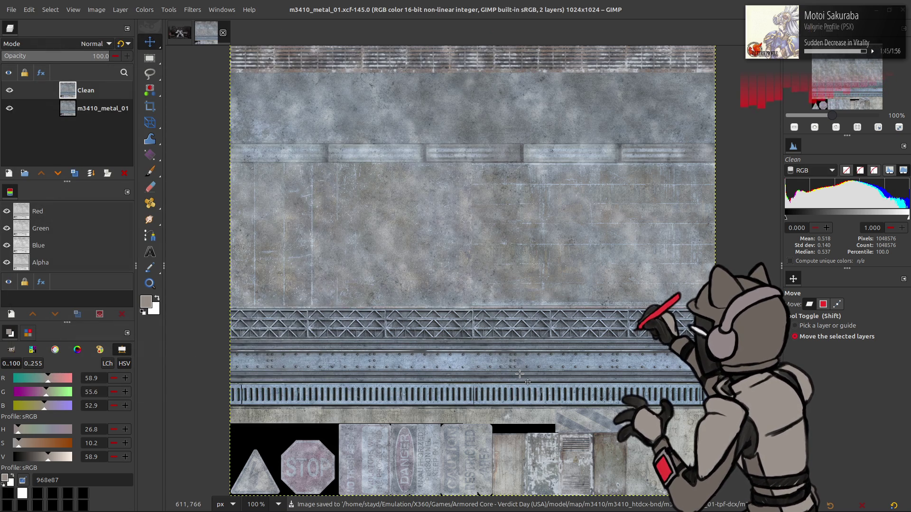
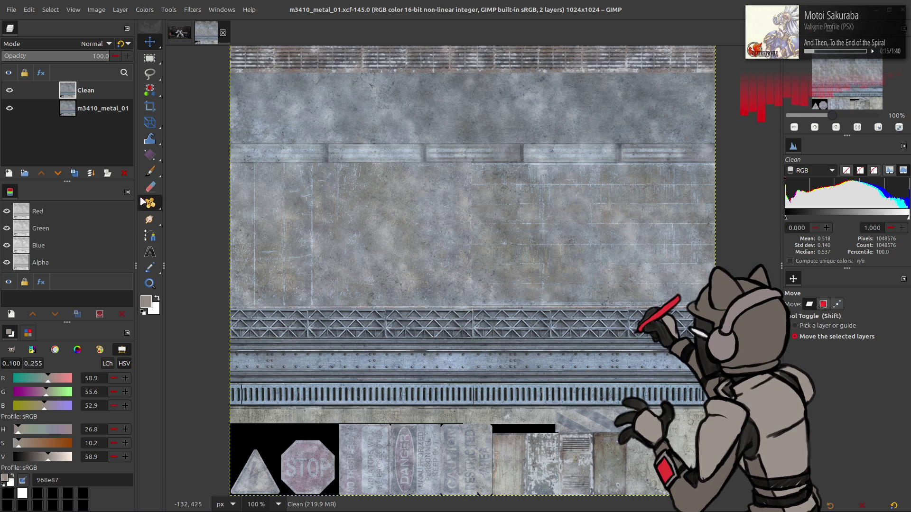
Duplicate the Clean layer and extract its LCH C(ab) chroma component as grayscale.
left_click(75, 173)
left_click(147, 9)
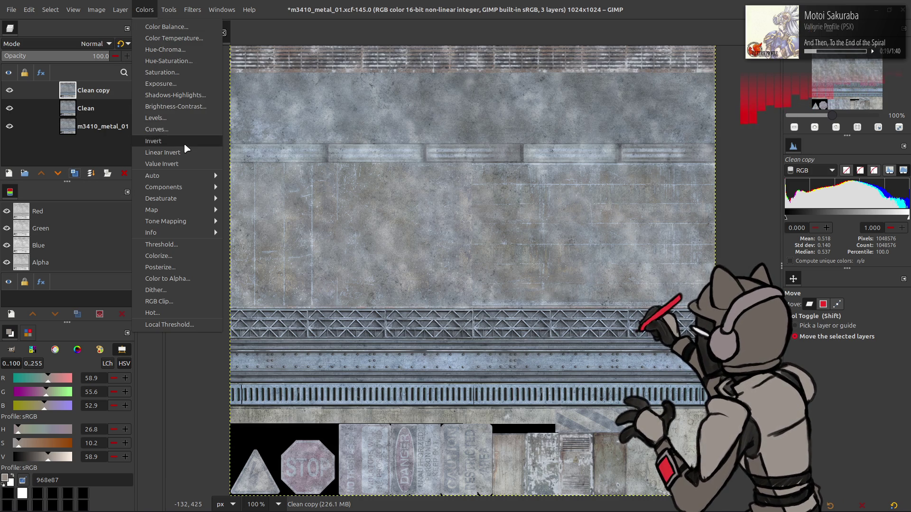
mouse_move(209, 188)
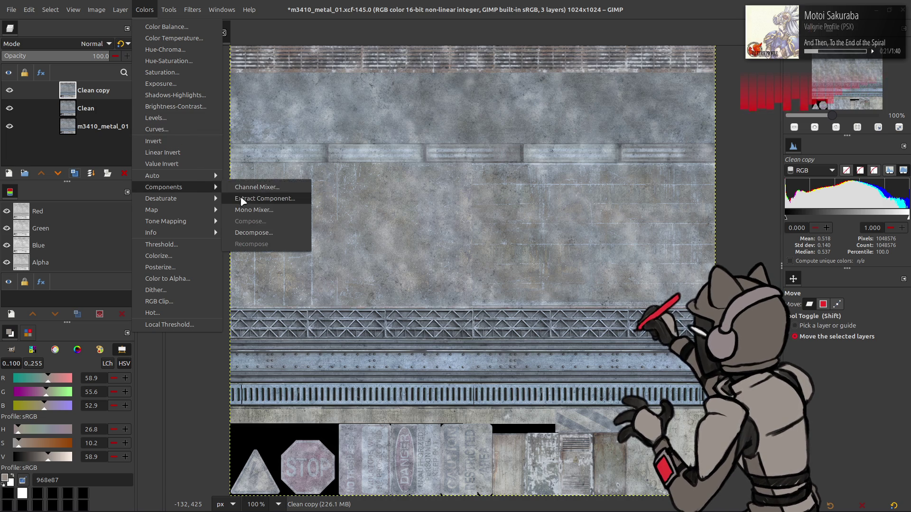
left_click(252, 199)
left_click(163, 188)
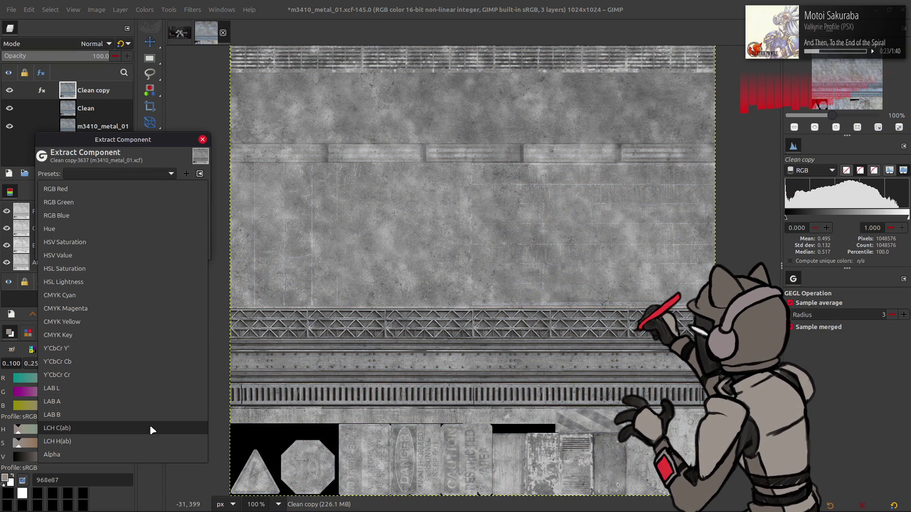
left_click(153, 428)
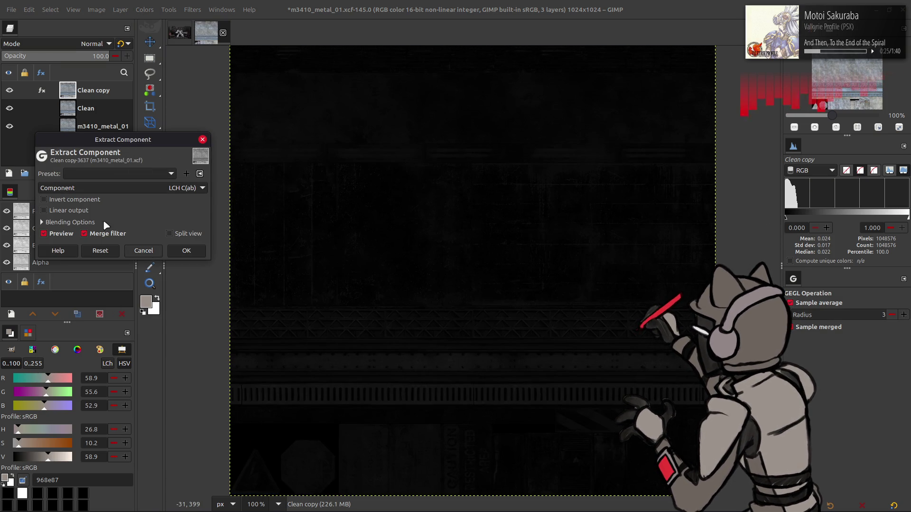
left_click(87, 213)
left_click(88, 212)
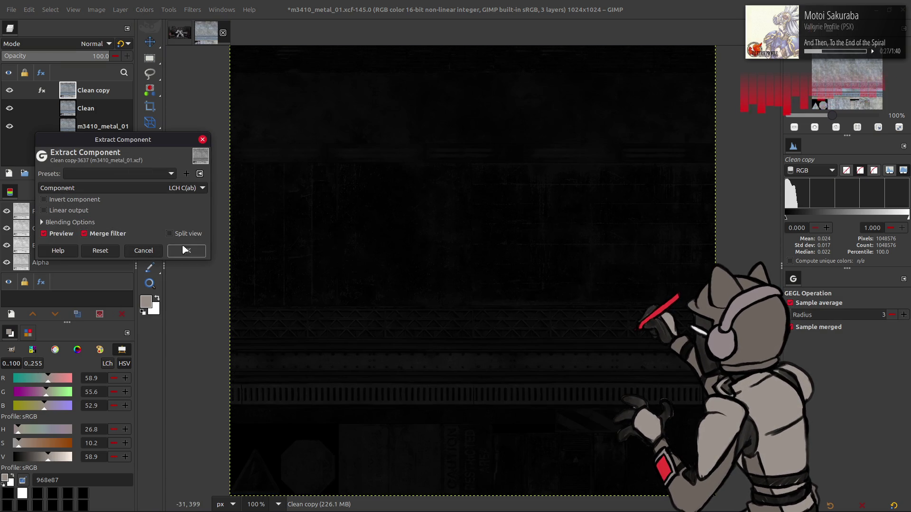
left_click(185, 251)
Stretch the contrast of the chroma layer and rename it C.
left_click(145, 10)
left_click(246, 199)
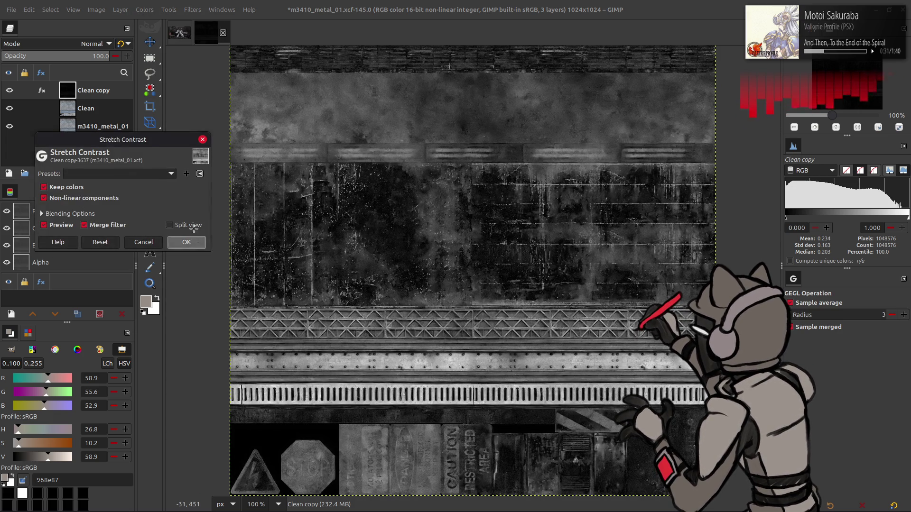
left_click(185, 242)
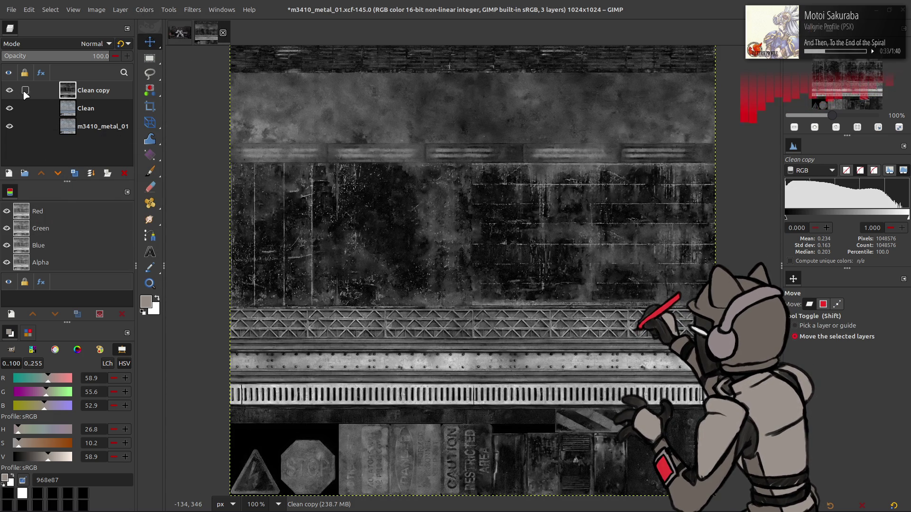
left_click(116, 92)
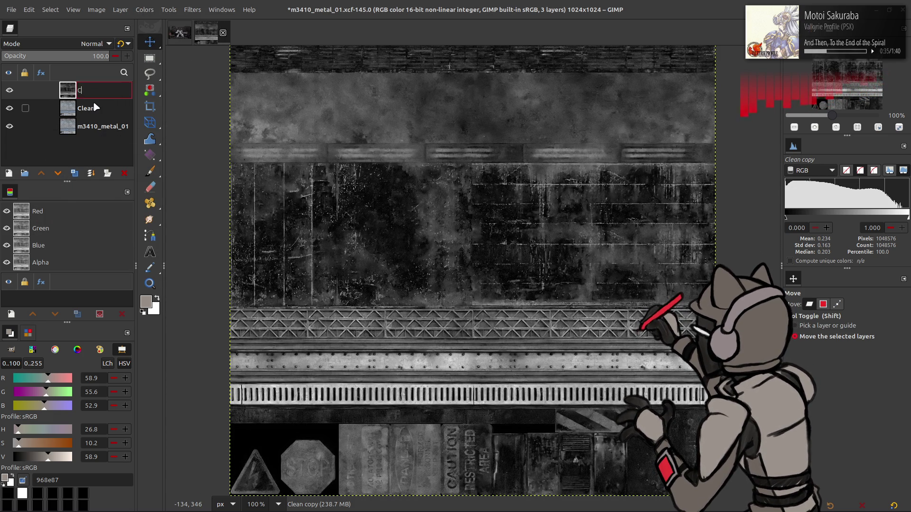
left_click(95, 107)
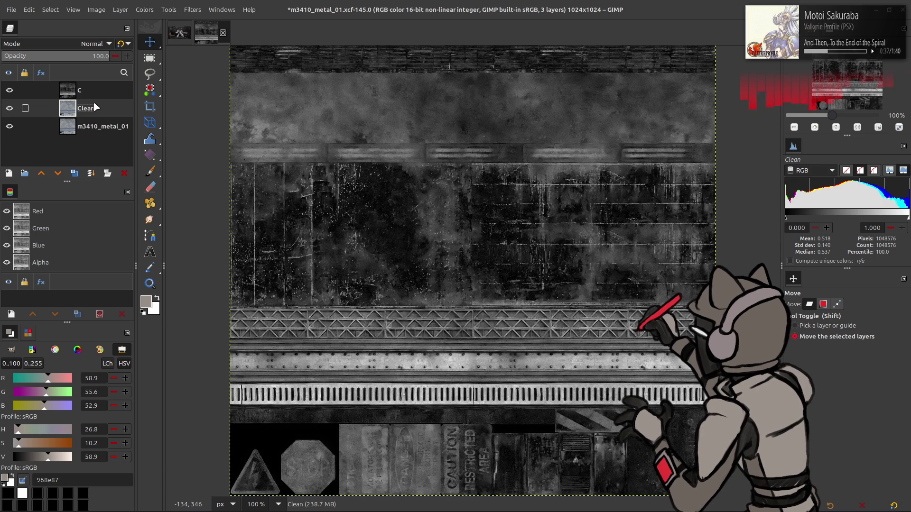
Toggle layer C on and off to compare with Clean, leaving it hidden.
left_click(9, 90)
left_click(9, 91)
left_click(9, 90)
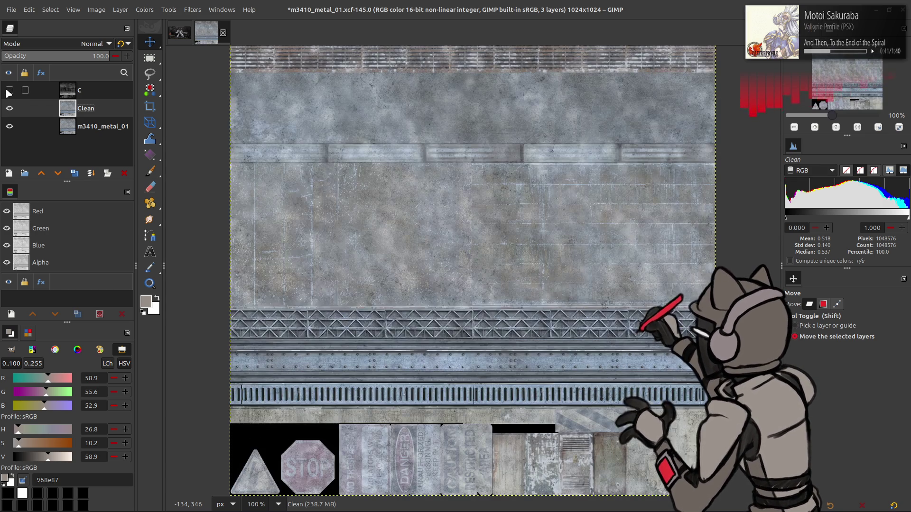
left_click(9, 90)
left_click(9, 90)
left_click(9, 91)
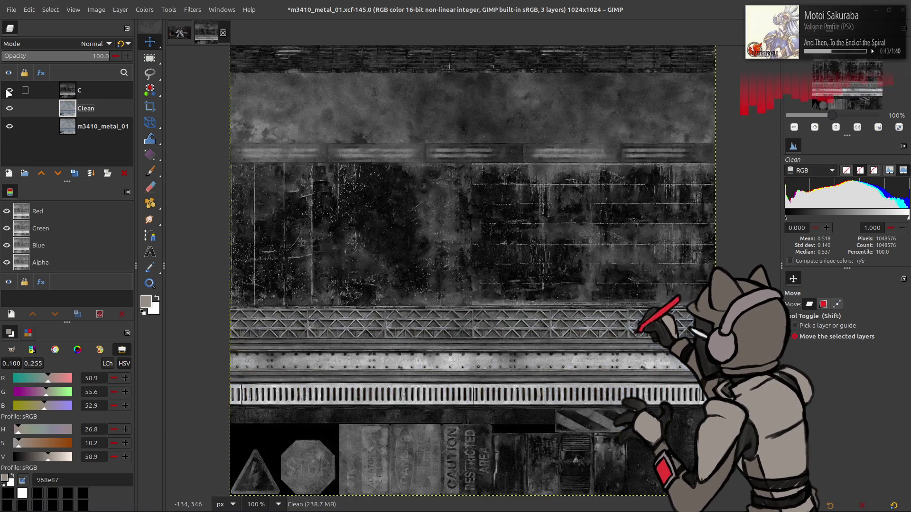
left_click(9, 91)
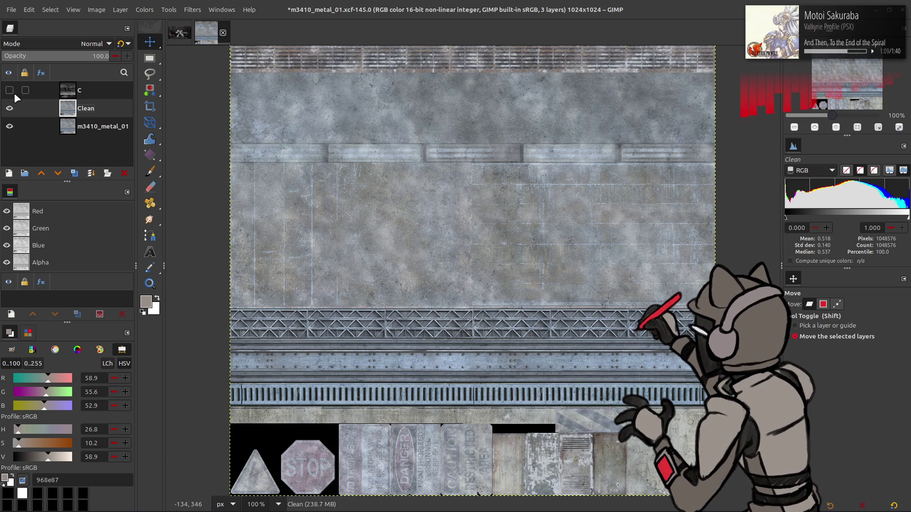
Duplicate Clean and apply Levels to the copy with output range 5 to 90.
left_click(75, 173)
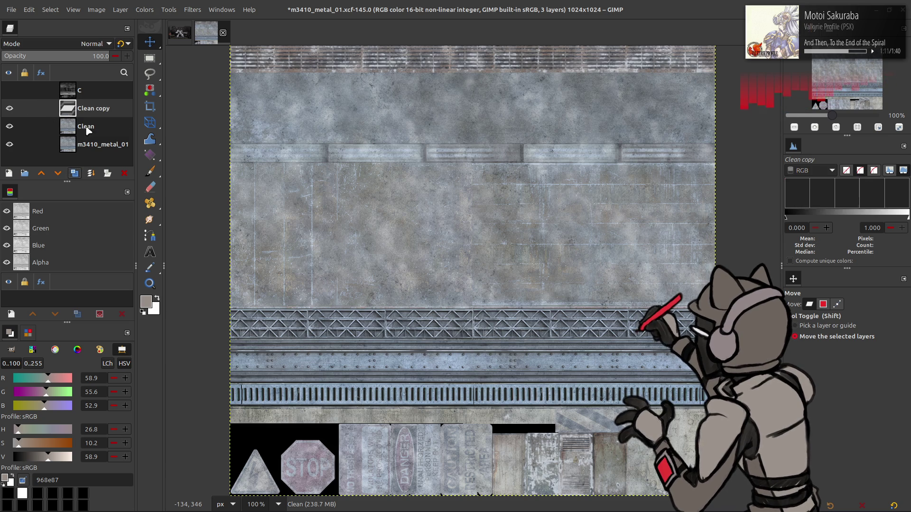
left_click(145, 10)
left_click(181, 118)
left_click(67, 306)
type("5")
key("Return")
triple_click(256, 305)
type("90")
key("Return")
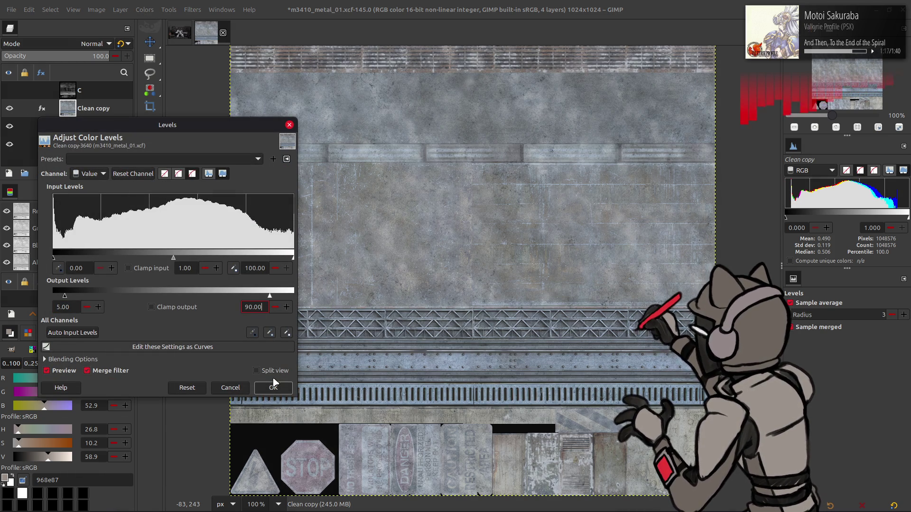
left_click(273, 387)
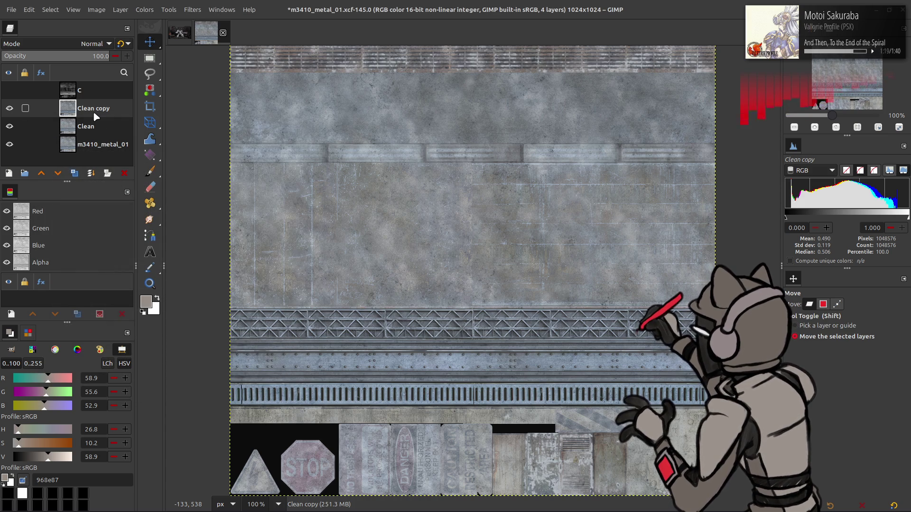
Move the levels-adjusted copy to the top of the stack and duplicate it twice.
left_click_drag(95, 103, 95, 88)
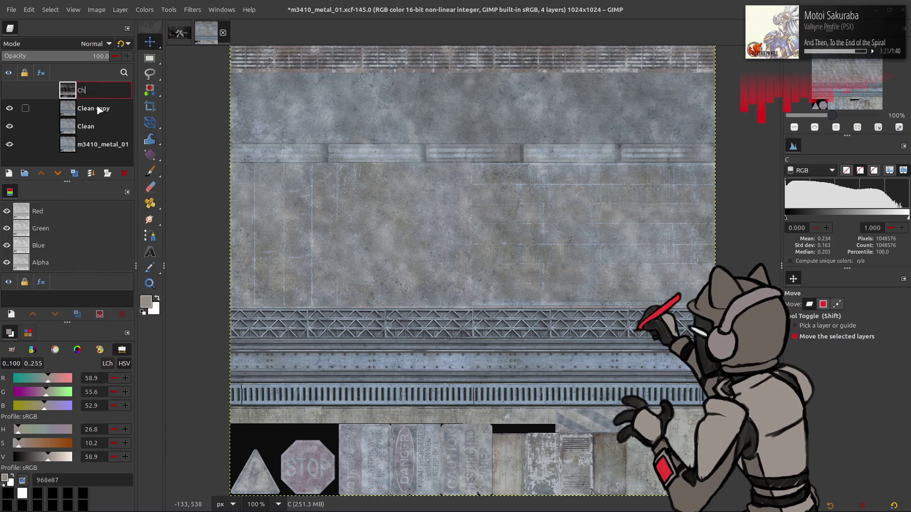
left_click(75, 173)
left_click(75, 173)
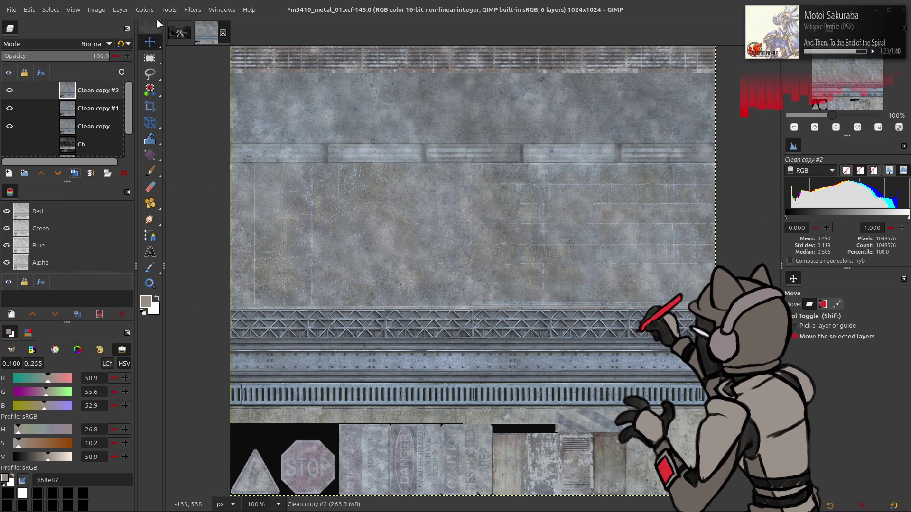
Extract the CMYK Cyan component on Clean copy #2.
left_click(144, 10)
left_click(256, 221)
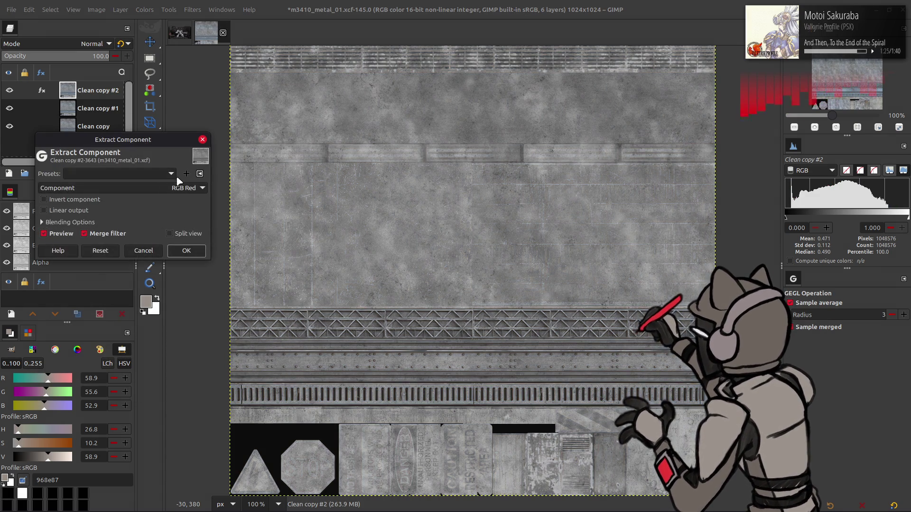
left_click(176, 189)
left_click(149, 298)
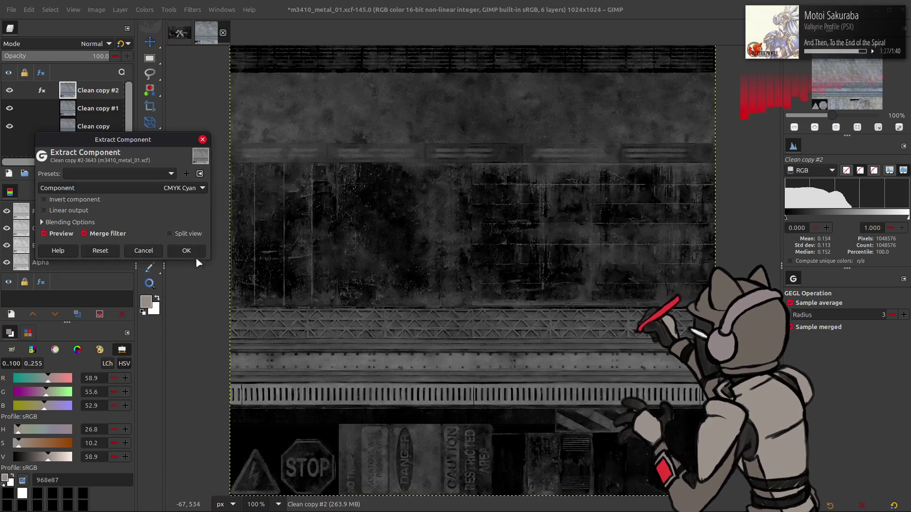
left_click(189, 253)
Extract the CMYK Magenta component on Clean copy #1.
left_click(100, 107)
left_click(145, 9)
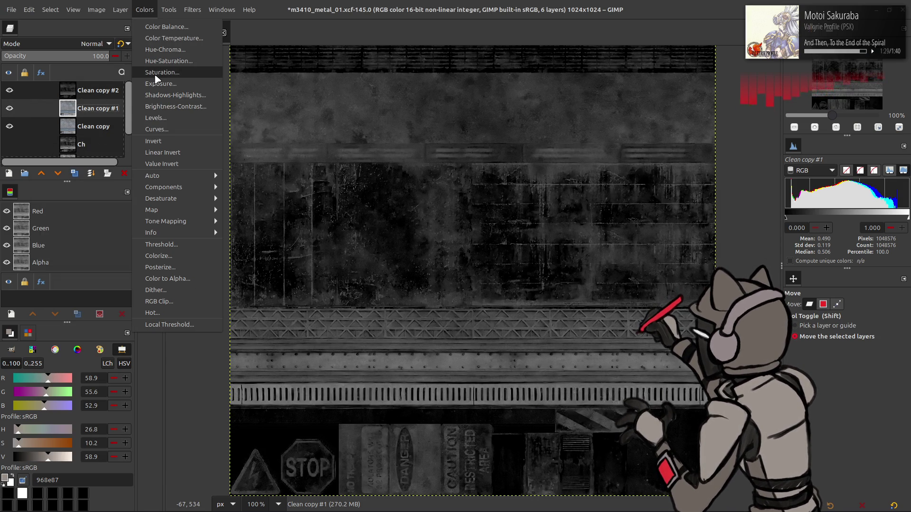
left_click(252, 187)
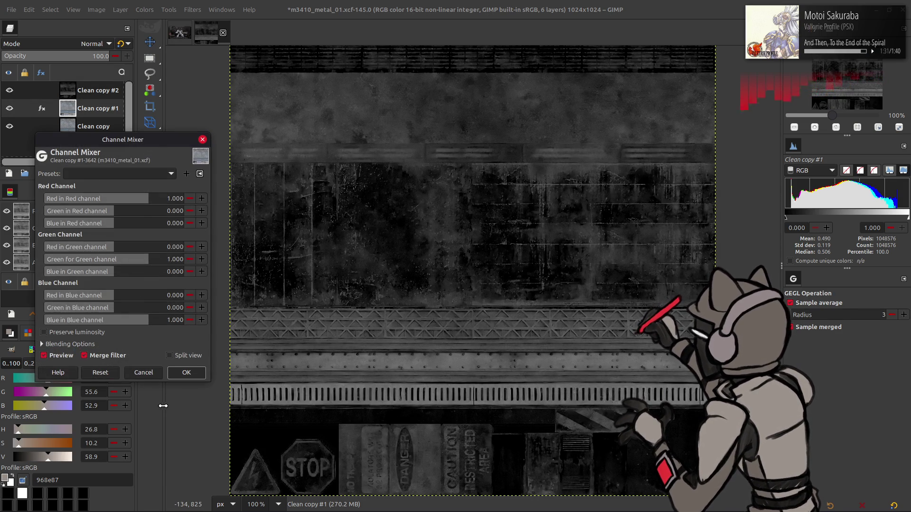
left_click(149, 373)
left_click(144, 9)
mouse_move(189, 187)
left_click(238, 200)
left_click(170, 173)
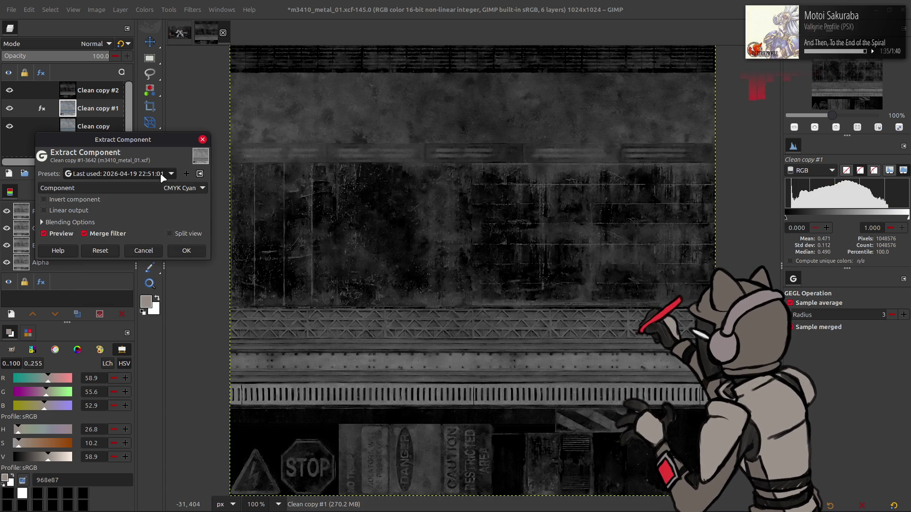
left_click(119, 174)
left_click(185, 251)
Extract the CMYK Yellow component on the remaining Clean copy.
left_click(95, 126)
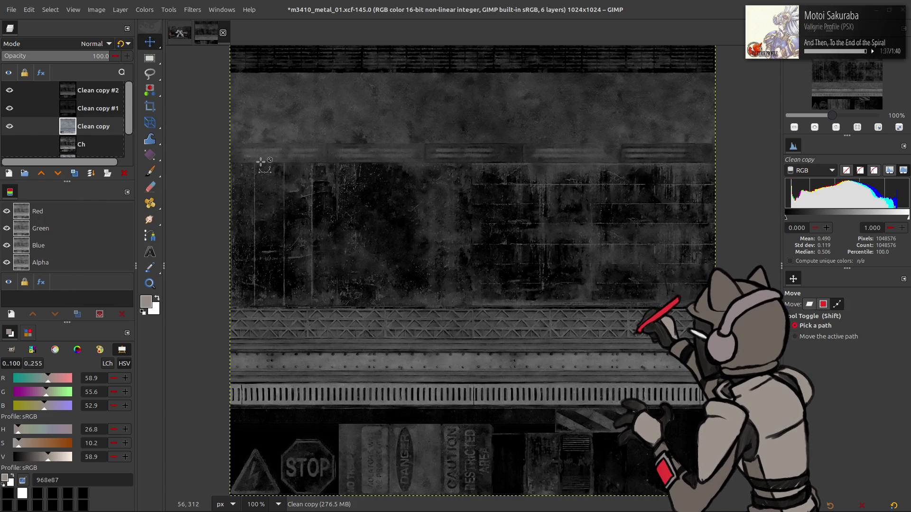
key("shift+ctrl+f")
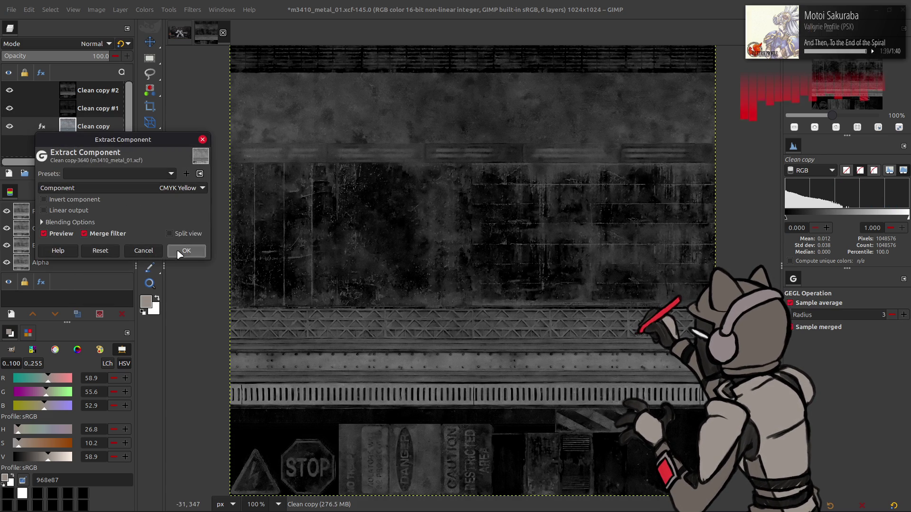
left_click(186, 250)
Rename the three extraction layers C, M and Y.
double_click(95, 90)
type("c")
key("Tab")
type("M")
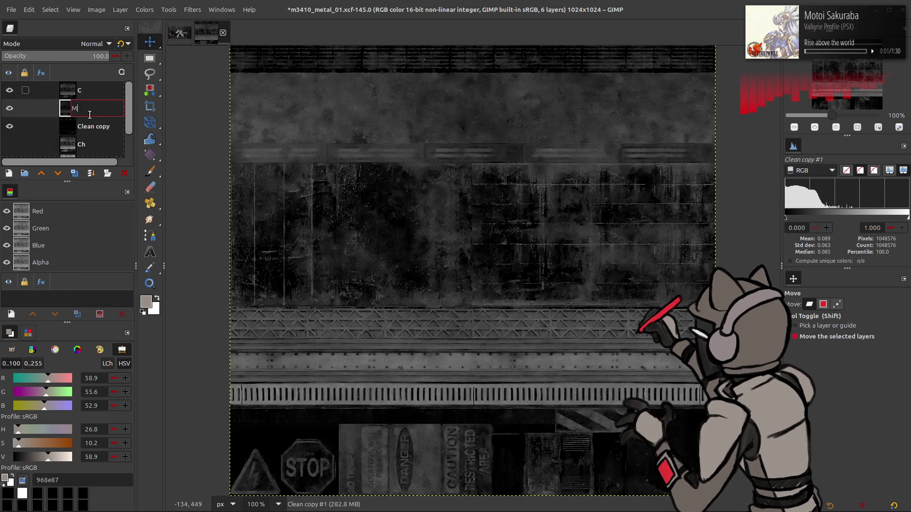
key("Tab")
type("Y")
key("Return")
left_click(84, 112)
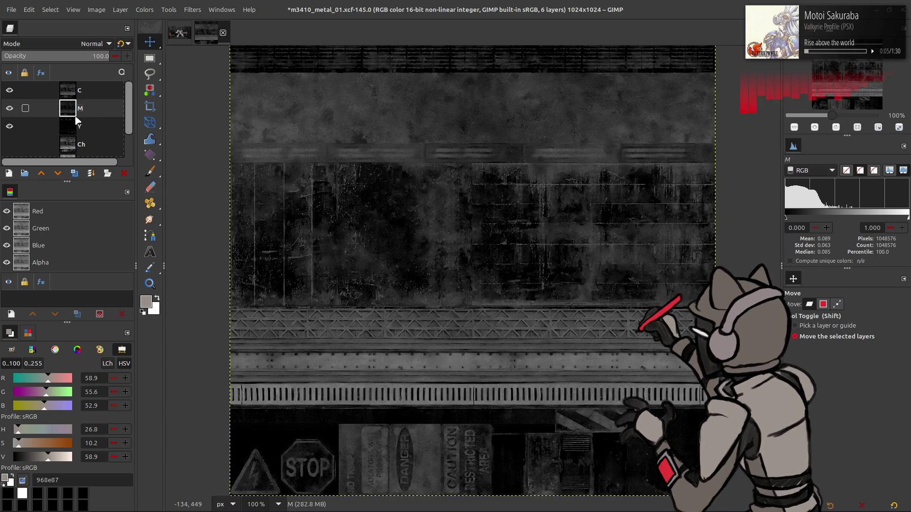
Hide layer C and toggle layer M to compare the channels.
left_click(9, 91)
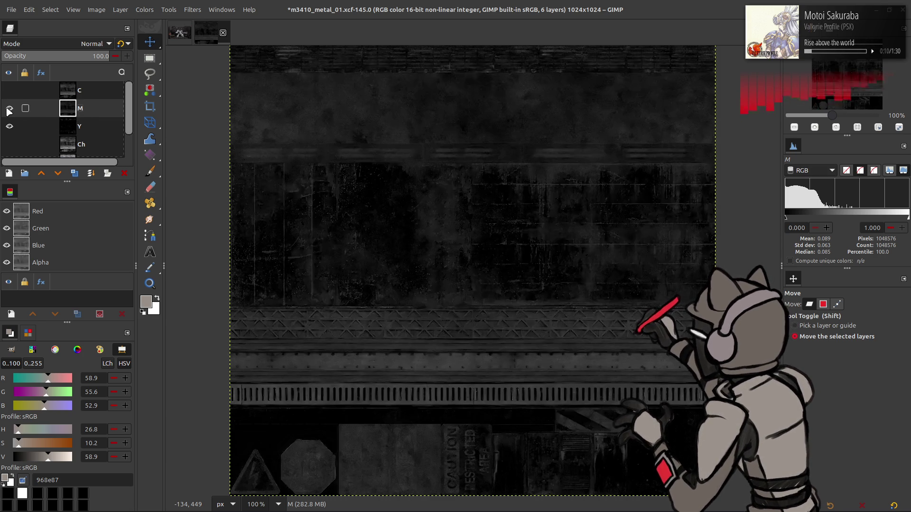
left_click(9, 108)
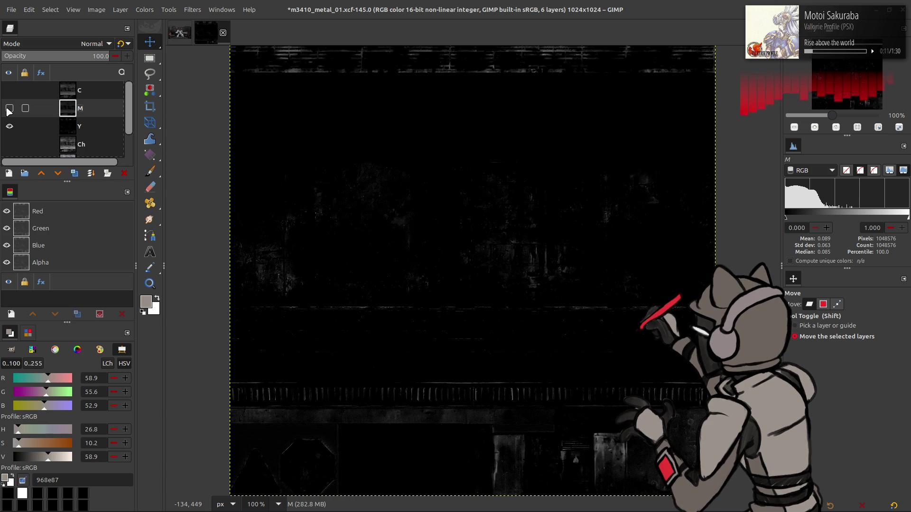
left_click(9, 109)
left_click(9, 108)
left_click(9, 108)
Duplicate M and Y, set the Y copy to Subtract above the M copy, and merge down.
left_click(75, 173)
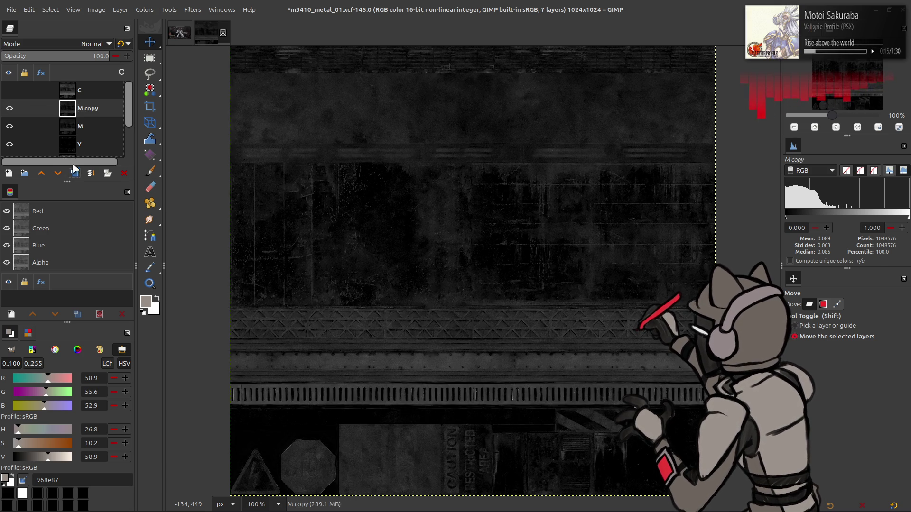
left_click(77, 146)
left_click(75, 173)
left_click(41, 173)
left_click(42, 173)
left_click(95, 43)
left_click(43, 382)
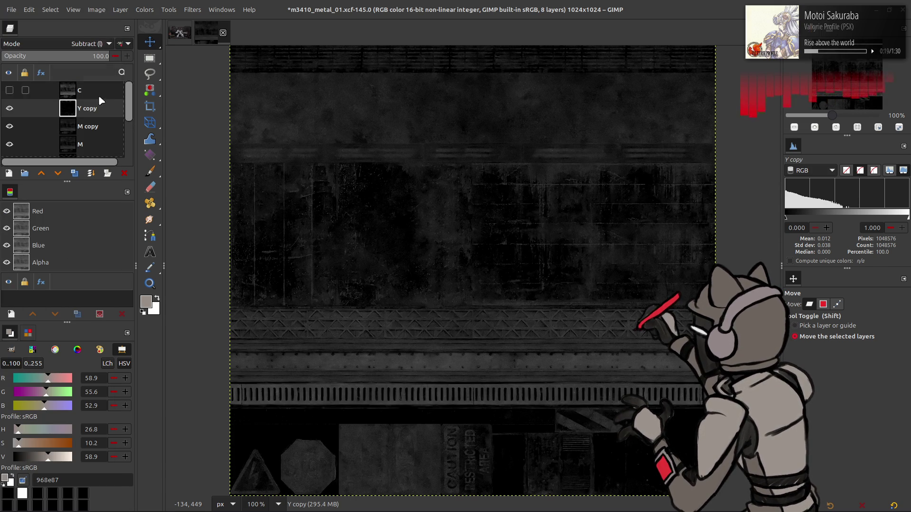
right_click(91, 108)
left_click(123, 199)
Compare the merged result against the canvas and rename it M-Y.
left_click(8, 111)
left_click(8, 110)
left_click(8, 111)
left_click(8, 110)
left_click(9, 110)
left_click(8, 110)
double_click(93, 108)
type("M-Y")
key("Return")
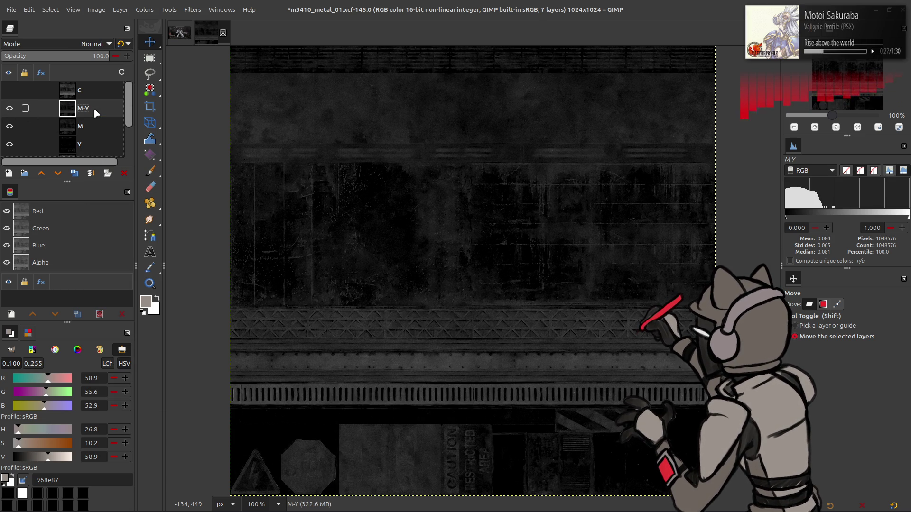
Duplicate M and C, subtract the C copy from the M copy, merge down and rename M-C.
left_click(83, 127)
left_click(74, 174)
left_click(90, 90)
left_click(74, 174)
left_click(9, 108)
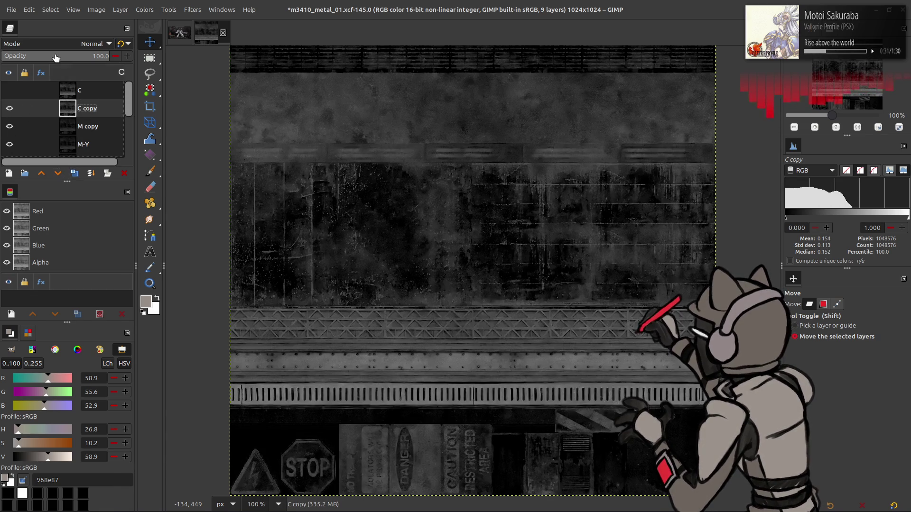
left_click(59, 47)
left_click(36, 382)
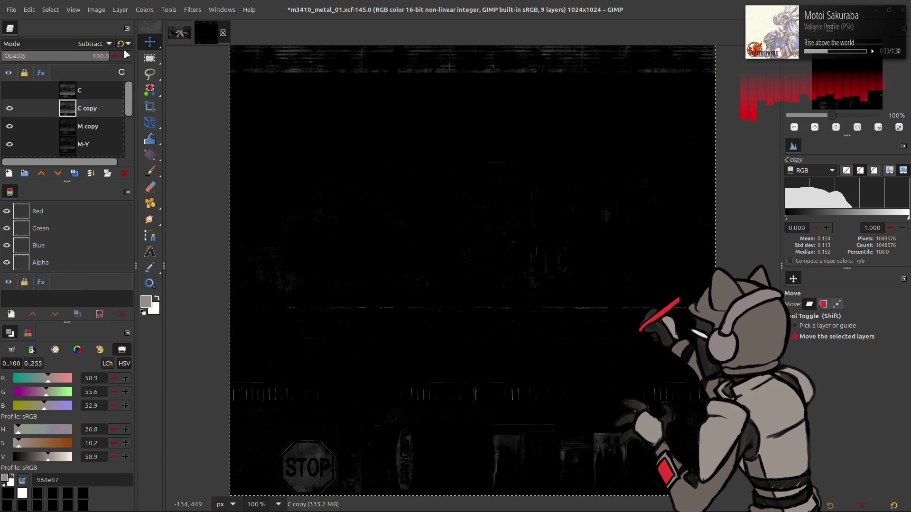
right_click(87, 111)
double_click(88, 111)
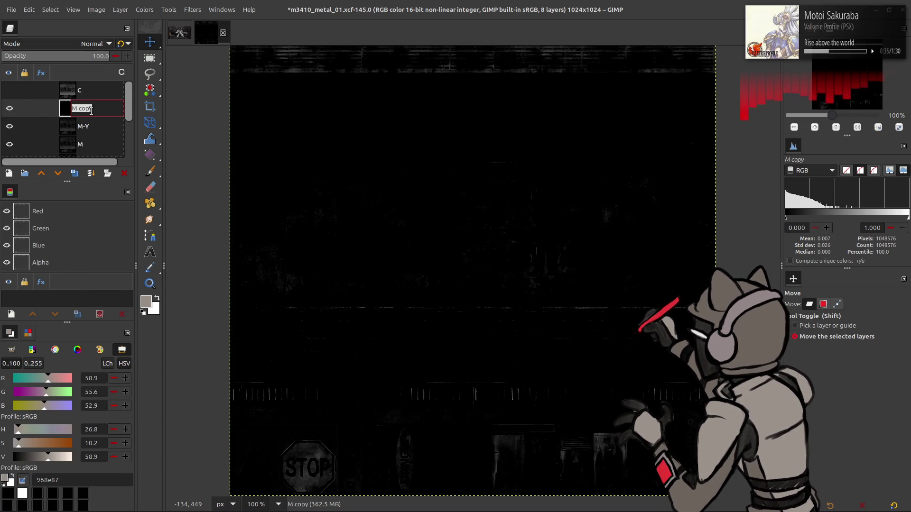
type("M-C")
key("Return")
Move M-C above C with M-Y just below it, and hide the M layer.
left_click_drag(90, 109, 91, 93)
left_click(85, 124)
left_click_drag(85, 124, 83, 106)
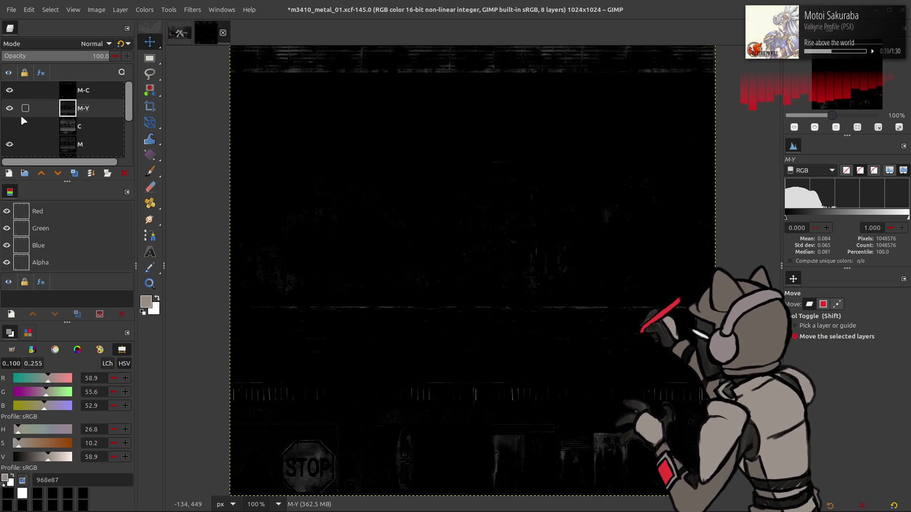
left_click(10, 92)
left_click(11, 93)
left_click(10, 145)
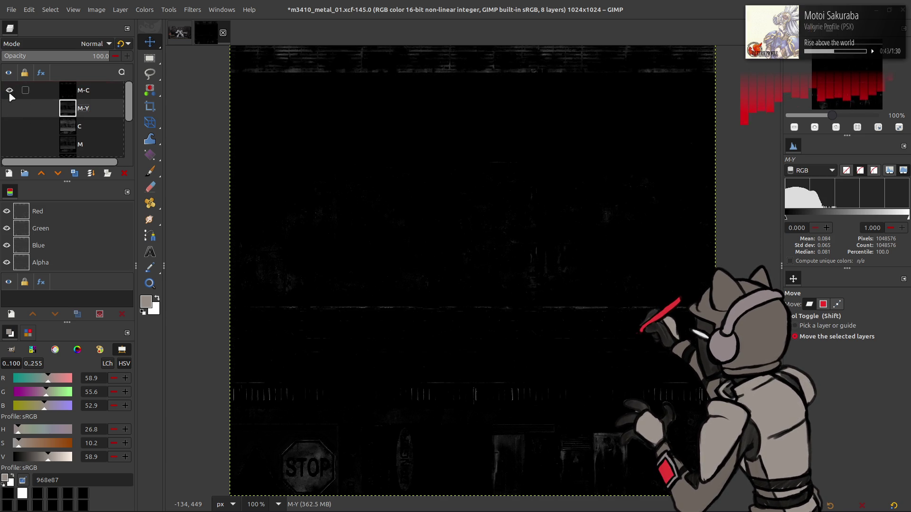
Compare the canvas with M-C shown and hidden, then delete the M-C layer.
left_click(9, 91)
left_click(11, 93)
left_click(9, 90)
left_click(9, 90)
left_click(9, 90)
left_click(10, 90)
left_click(10, 90)
left_click(10, 90)
left_click(9, 90)
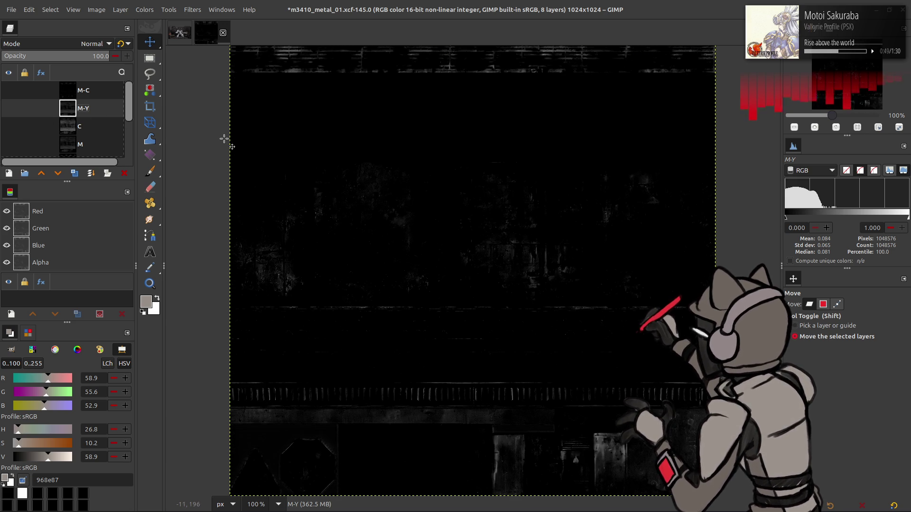
left_click(9, 90)
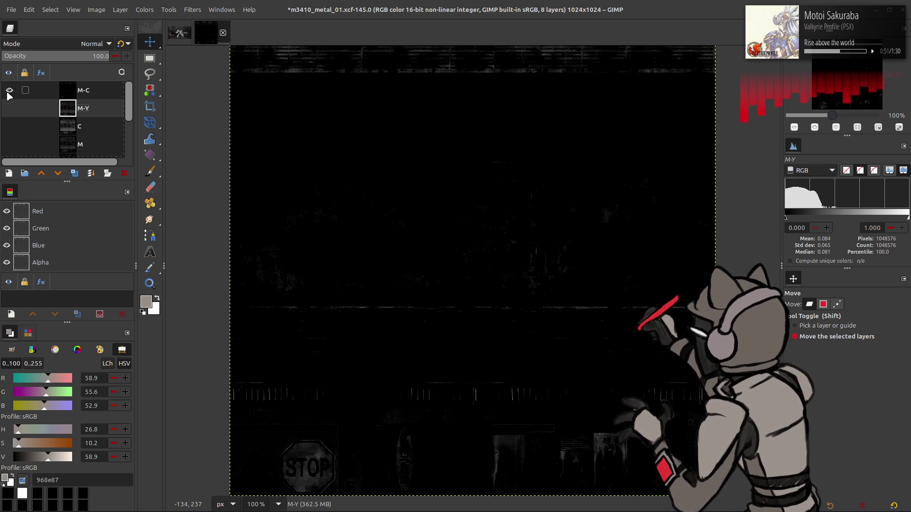
left_click(7, 93)
left_click(8, 93)
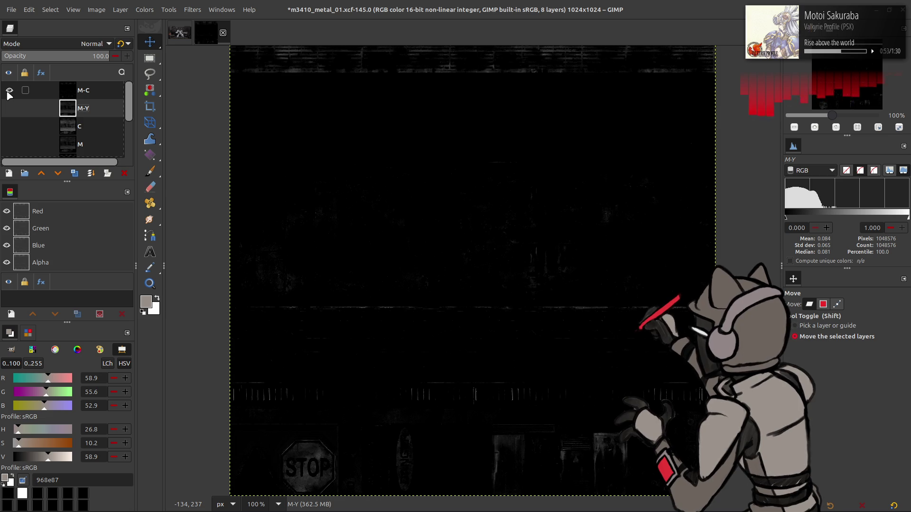
left_click(8, 91)
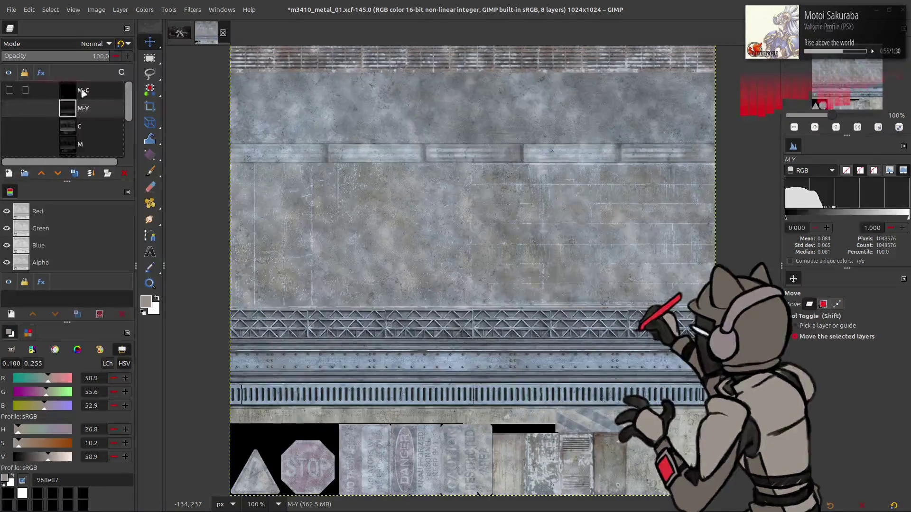
left_click_drag(83, 93, 125, 173)
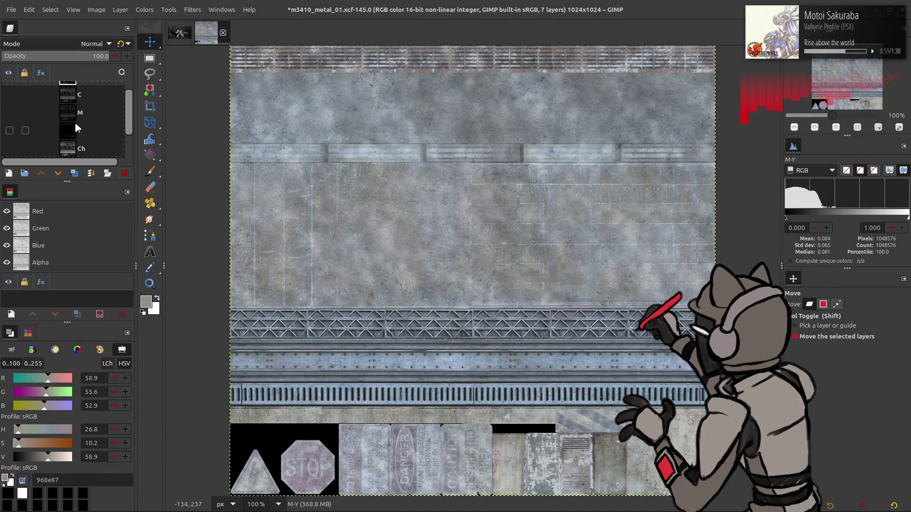
Duplicate the Clean layer and bring up Levels for the new copy.
scroll(75, 122, "down", 1)
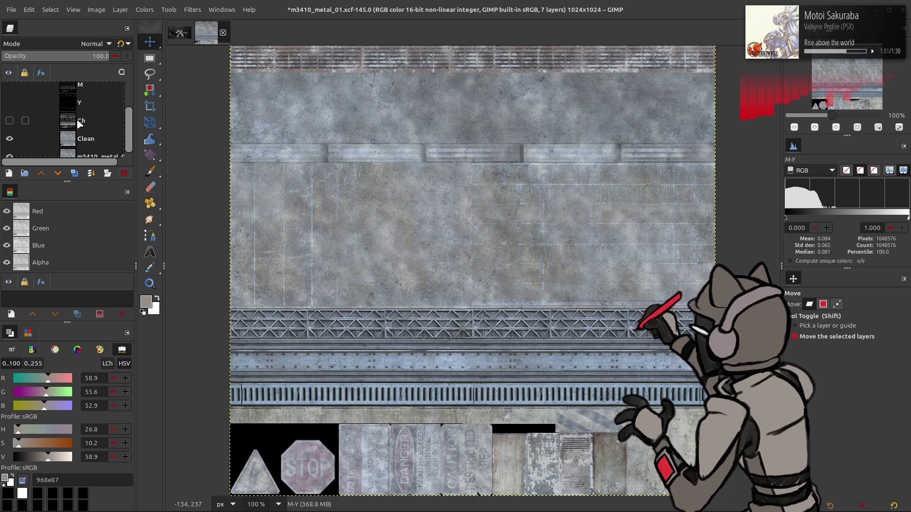
left_click(9, 120)
left_click(10, 121)
left_click(90, 138)
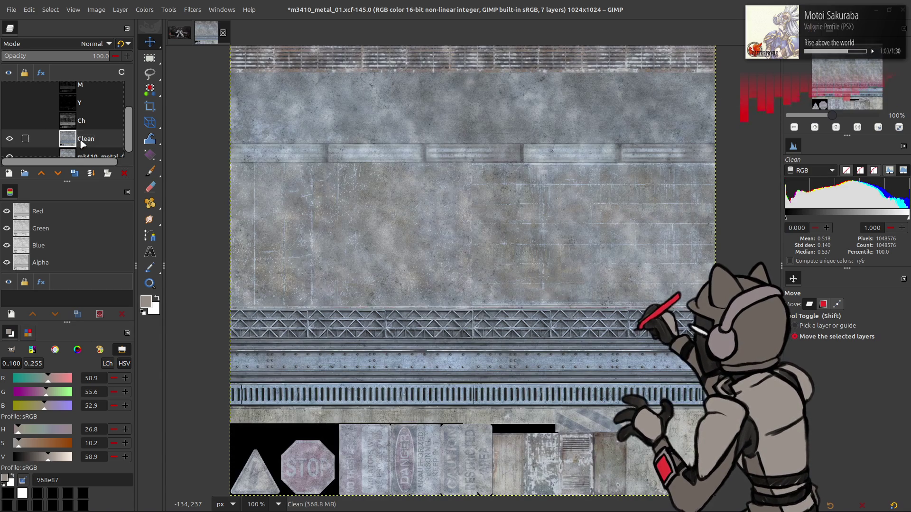
left_click(74, 172)
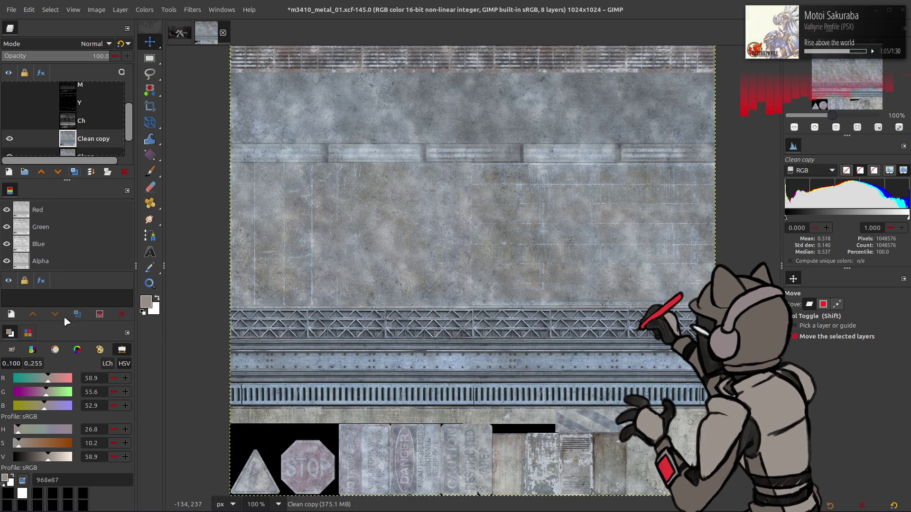
left_click_drag(67, 180, 66, 181)
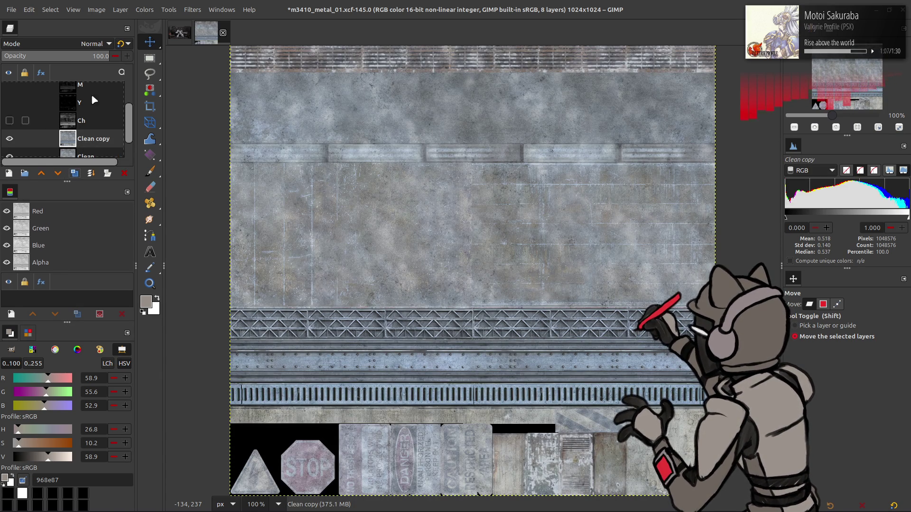
left_click(151, 11)
left_click(171, 118)
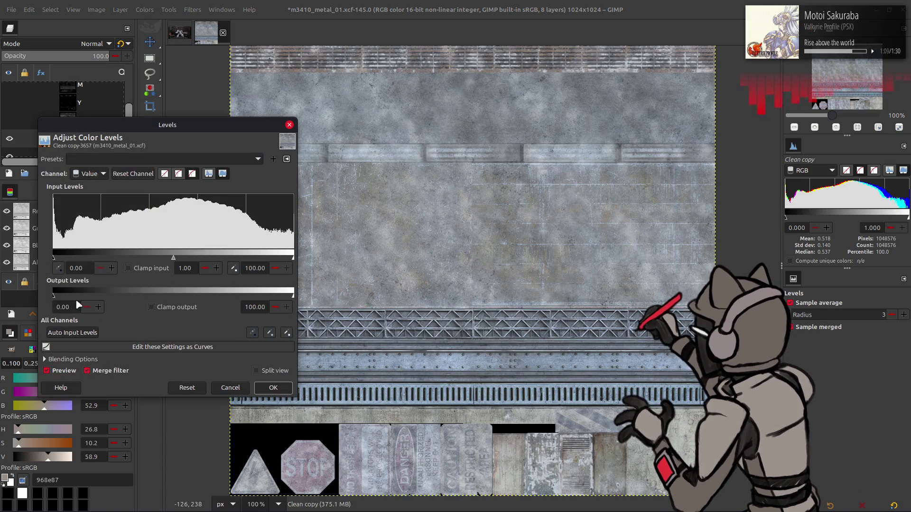
Raise the Levels output black level of Clean copy to 10.
triple_click(71, 306)
type("10")
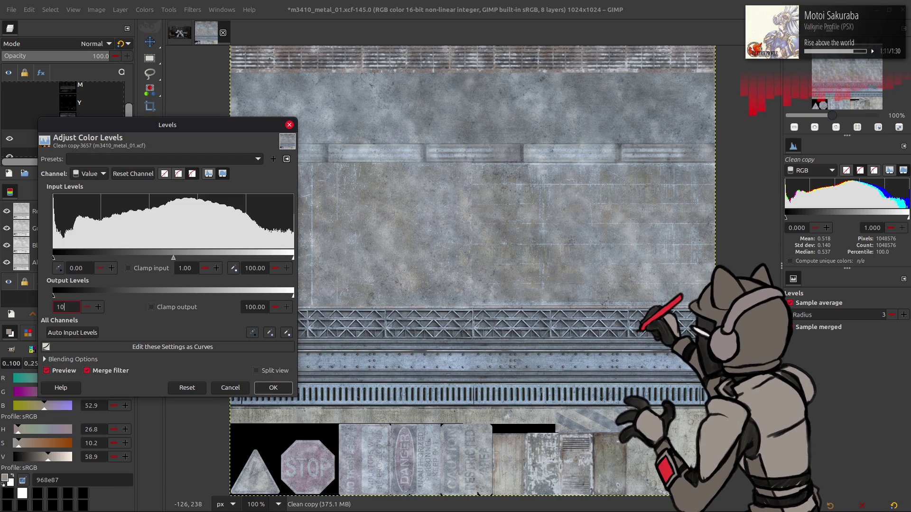
key("Tab")
left_click(273, 388)
Extract the HSV Saturation component on Clean copy, after briefly trying HSL Saturation.
left_click(151, 10)
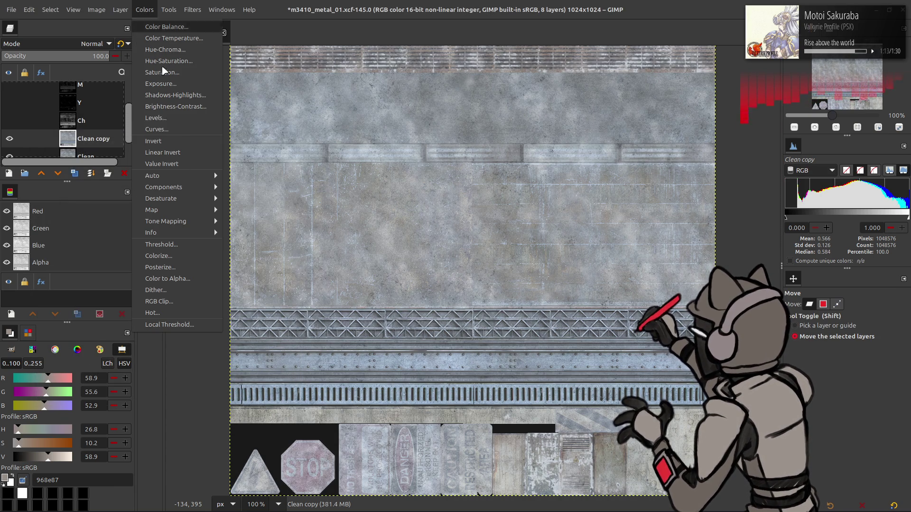
mouse_move(195, 186)
left_click(256, 198)
left_click(136, 187)
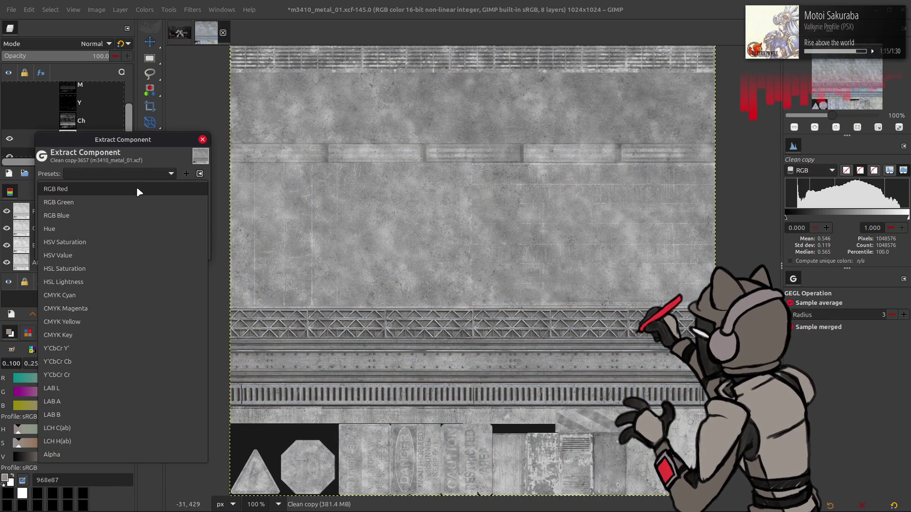
left_click(125, 245)
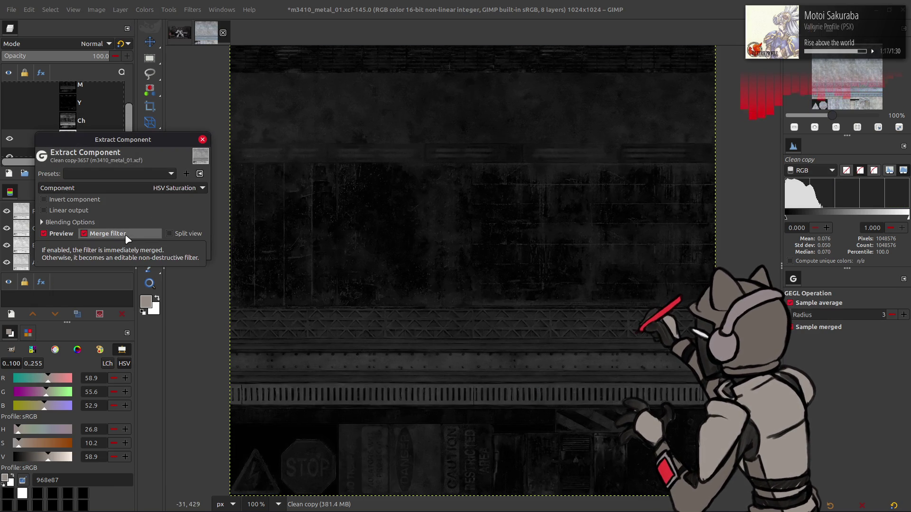
left_click(151, 188)
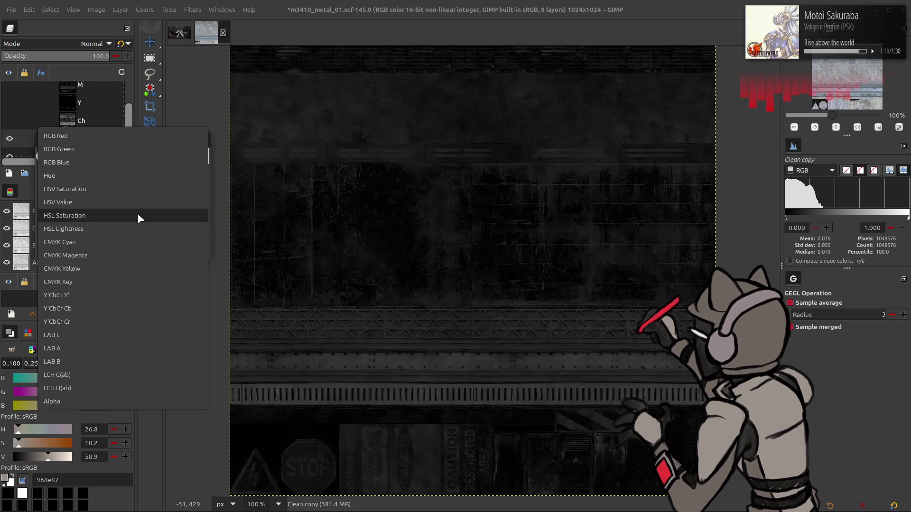
left_click(137, 215)
left_click(141, 188)
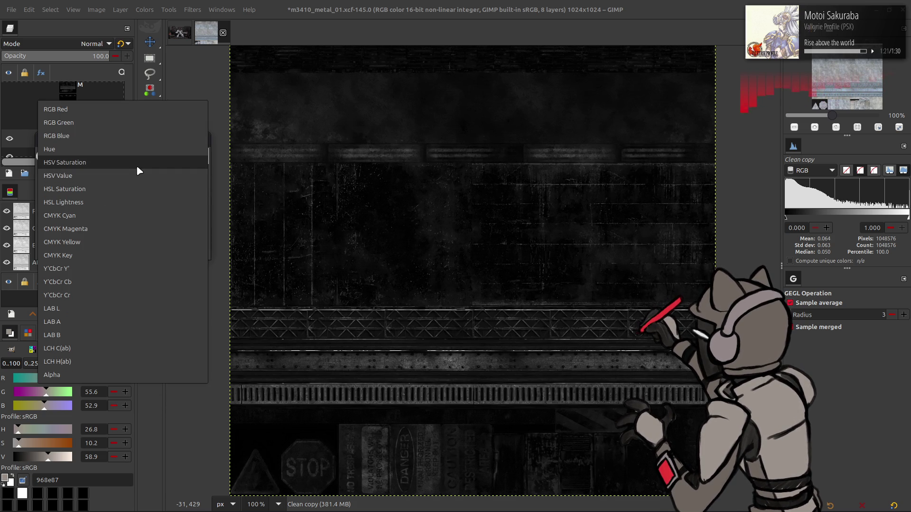
left_click(138, 163)
left_click(188, 253)
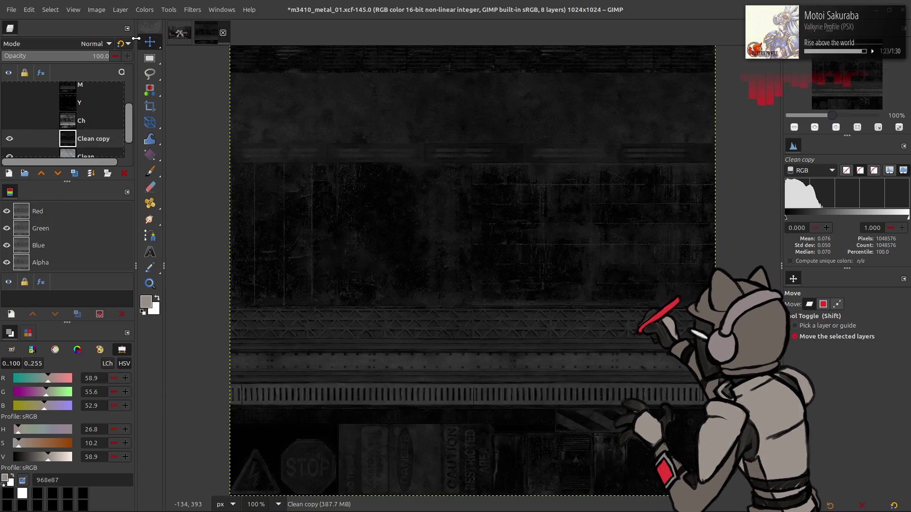
Rename the saturation layer to S.
double_click(95, 136)
type("S")
key("Return")
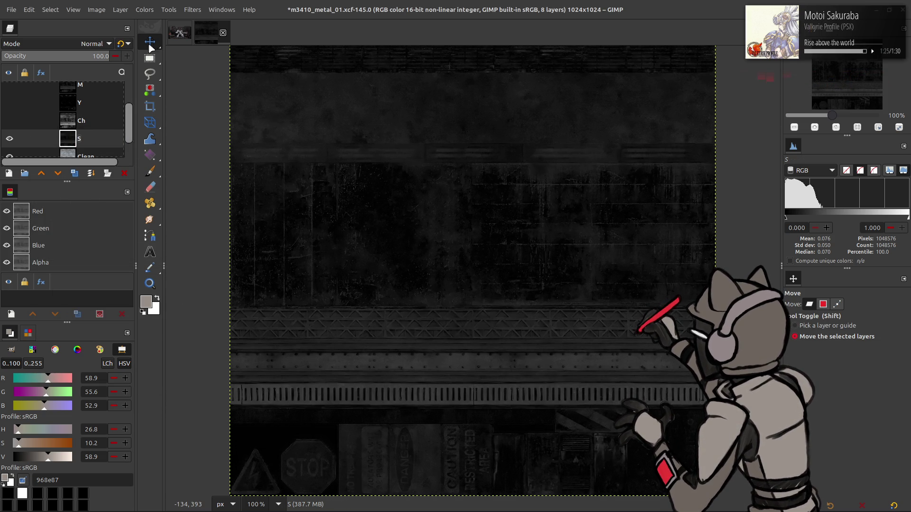
left_click(144, 9)
left_click(266, 211)
Apply the contrast stretch to S, then flick the Ch layer on and off to compare, leaving it hidden.
left_click(44, 198)
left_click(186, 242)
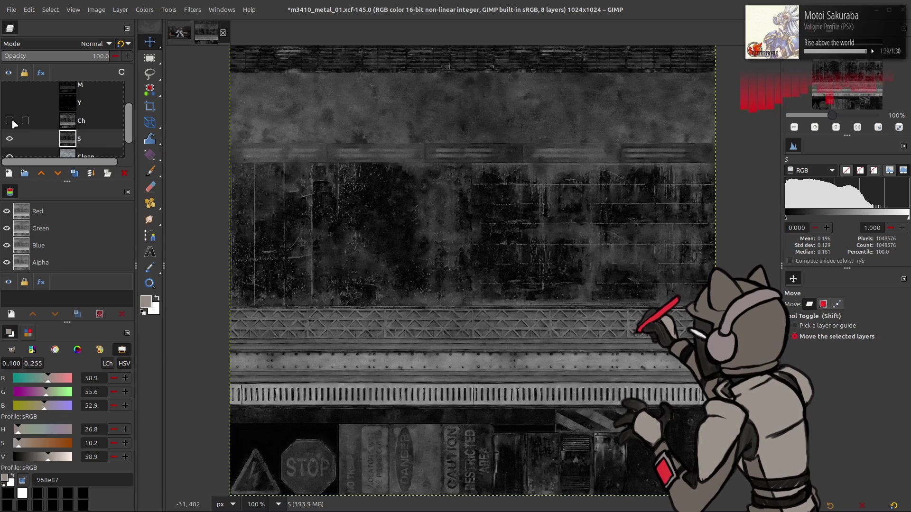
left_click(10, 120)
left_click(10, 121)
left_click(10, 120)
left_click(9, 120)
left_click(9, 120)
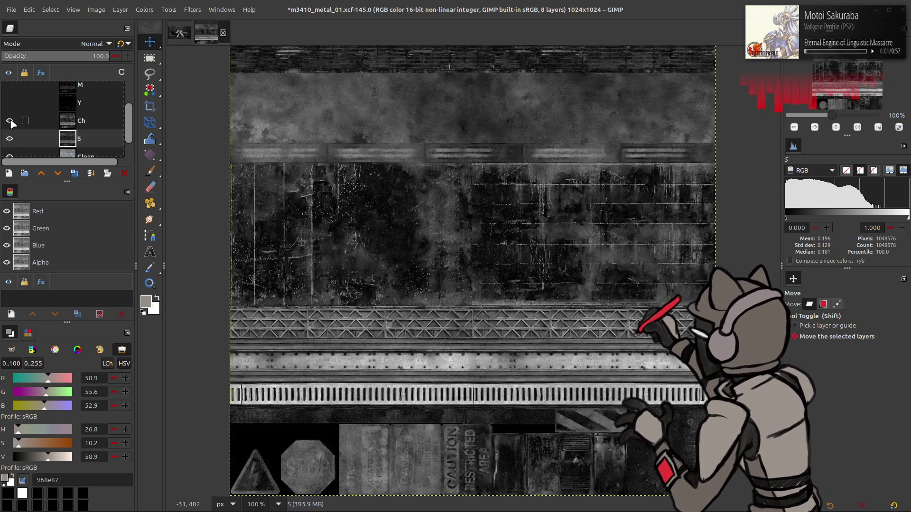
left_click(10, 120)
left_click(10, 120)
left_click(10, 121)
left_click(10, 120)
left_click(9, 121)
left_click(9, 121)
left_click(10, 120)
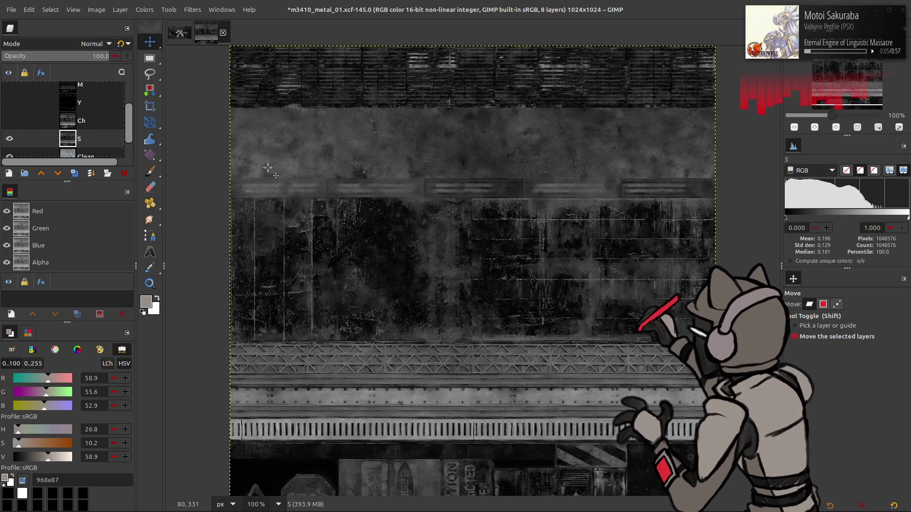
Toggle the S layer against the colour texture to compare, ending with greyscale S shown.
left_click(9, 139)
left_click(9, 139)
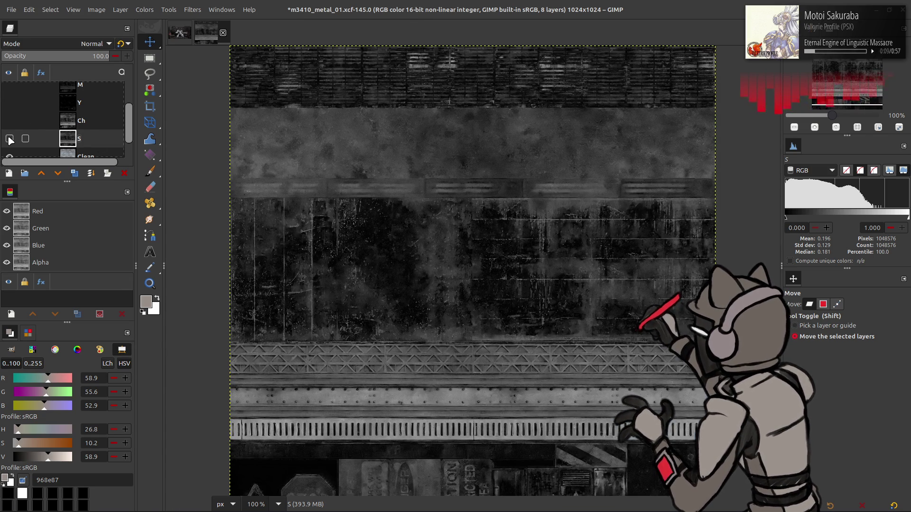
left_click(9, 138)
left_click(10, 138)
left_click(10, 138)
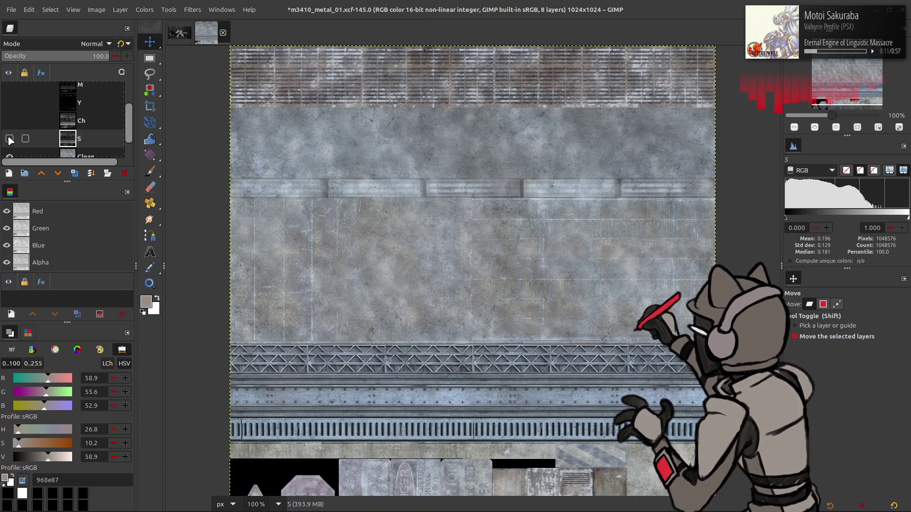
left_click(10, 138)
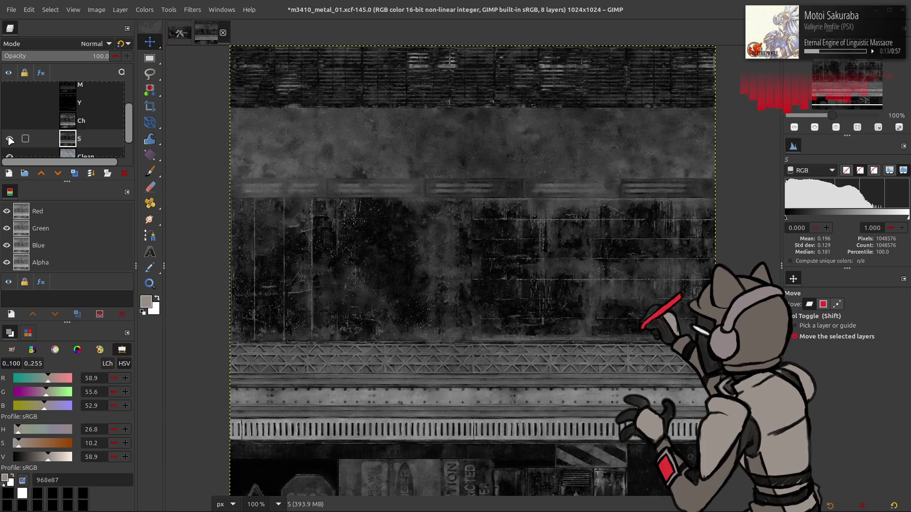
Show the Ch layer over S and make Ch the active layer.
left_click(9, 121)
left_click(9, 120)
left_click(10, 121)
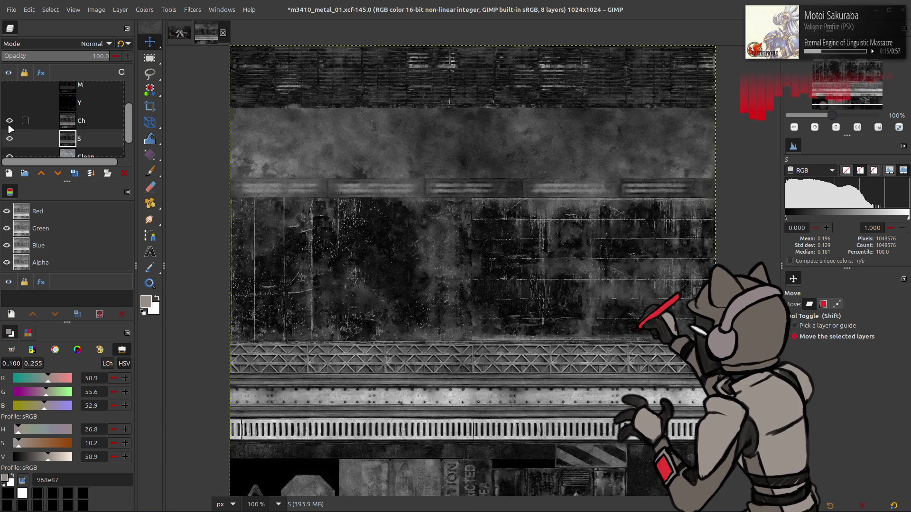
left_click(72, 124)
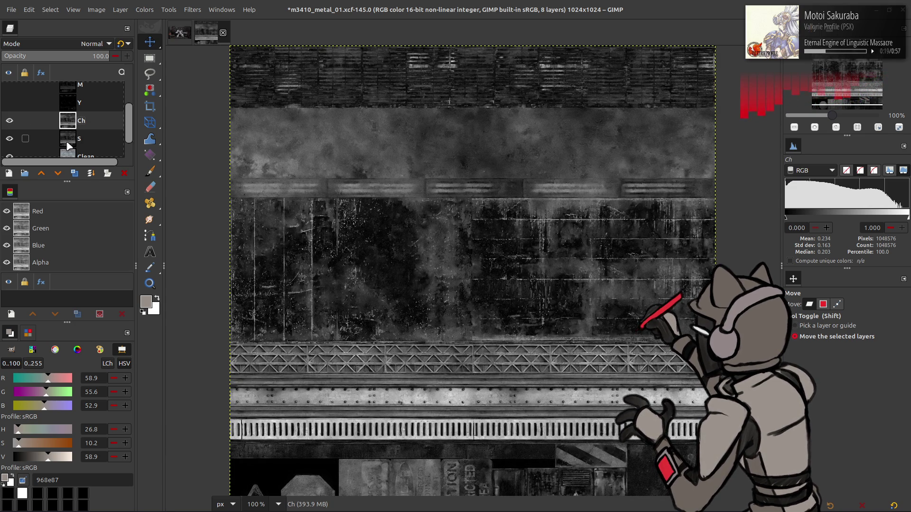
Duplicate Ch and S, raise S copy above Ch copy, and set it to legacy Subtract mode.
left_click(74, 174)
left_click(75, 154)
left_click(74, 173)
left_click(41, 174)
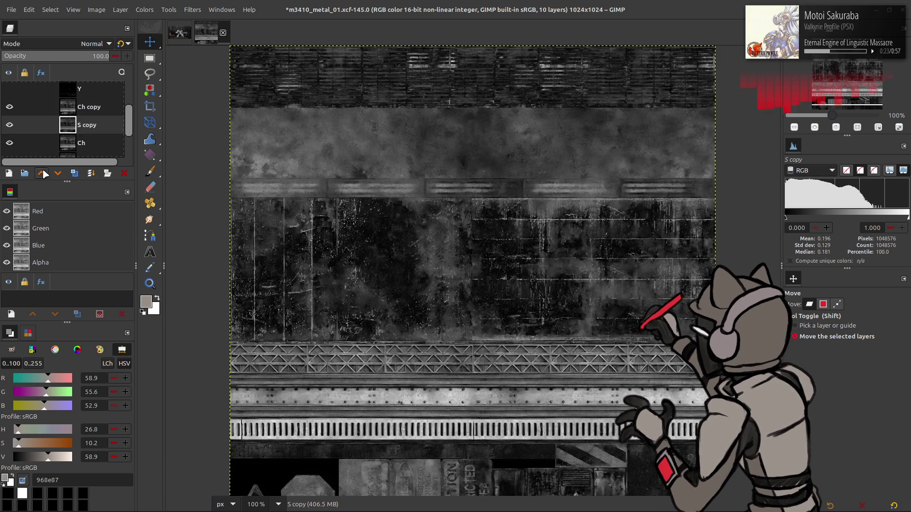
left_click(41, 174)
left_click(95, 44)
left_click(36, 378)
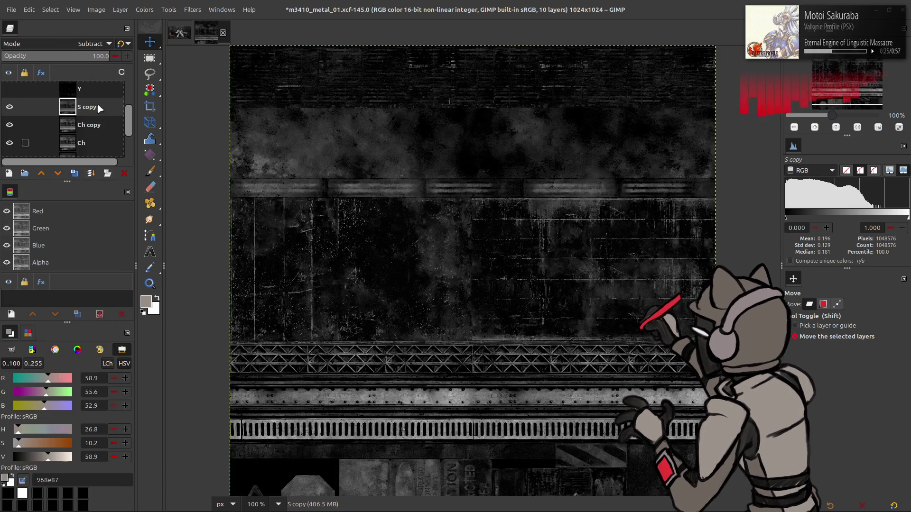
left_click(122, 44)
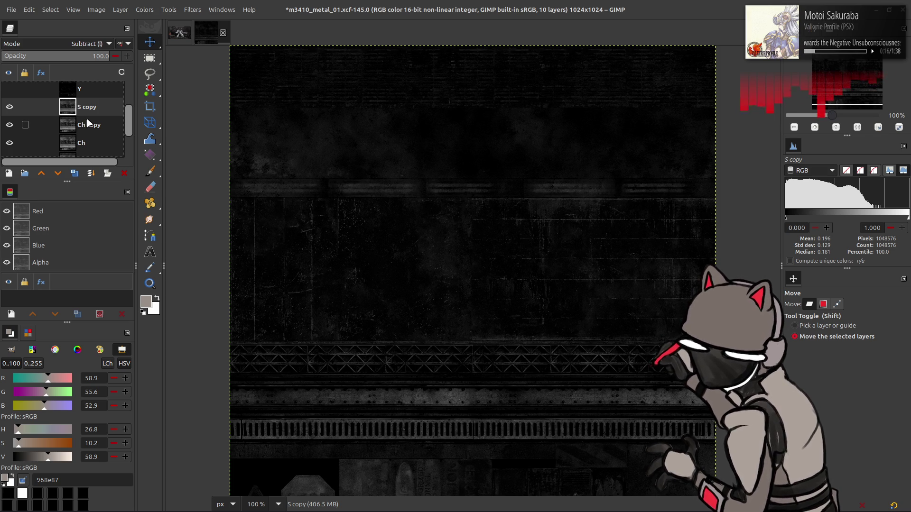
Delete the S copy and Ch copy test layers, then duplicate Clean and raise the copy above Ch.
left_click(126, 173)
left_click(126, 173)
left_click(9, 106)
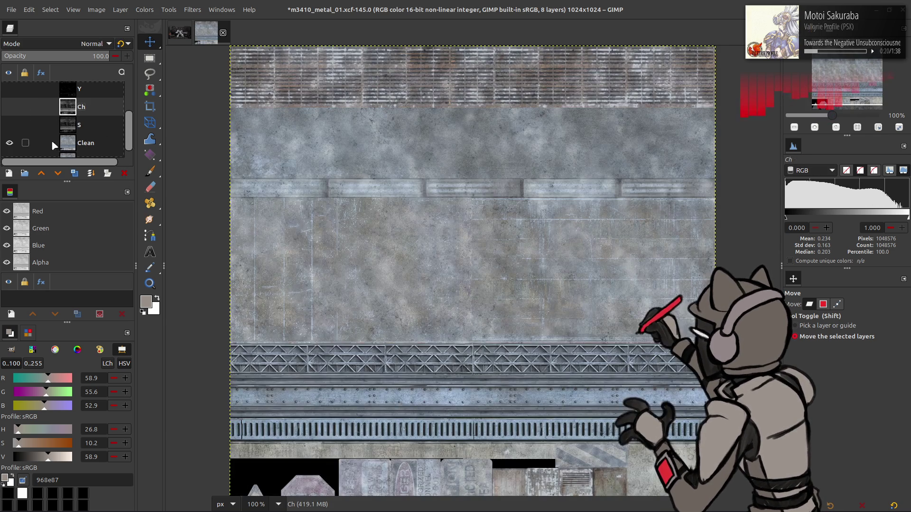
left_click(41, 140)
left_click(74, 173)
left_click(46, 172)
left_click(46, 172)
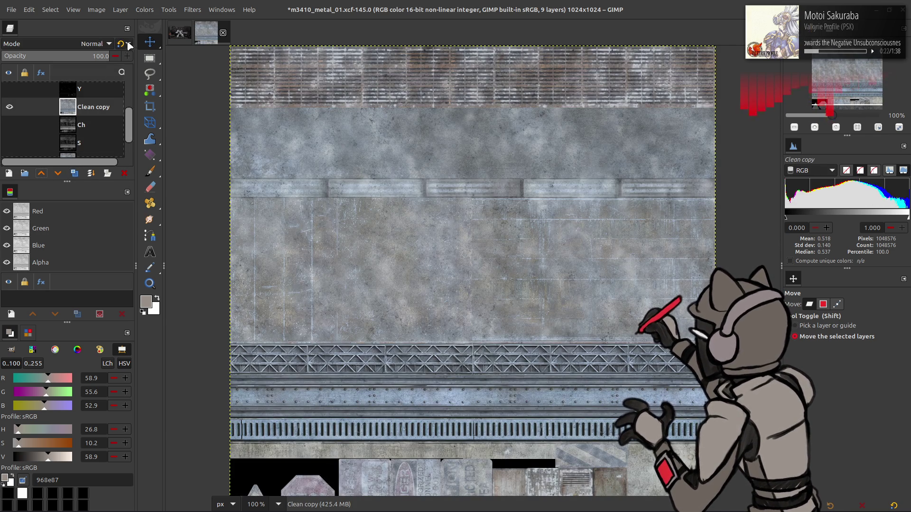
Set Clean copy's Levels output low to 5 and duplicate the layer.
left_click(145, 10)
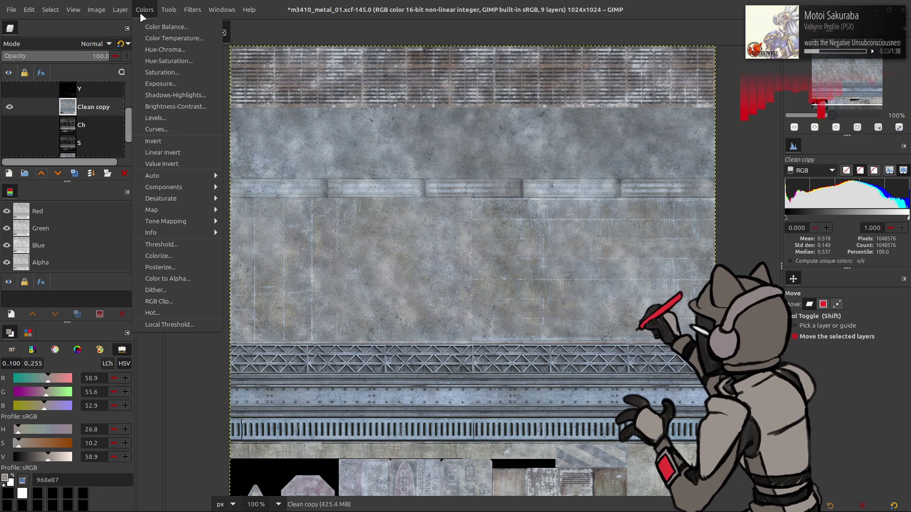
left_click(167, 118)
left_click(68, 308)
type("5")
key("Return")
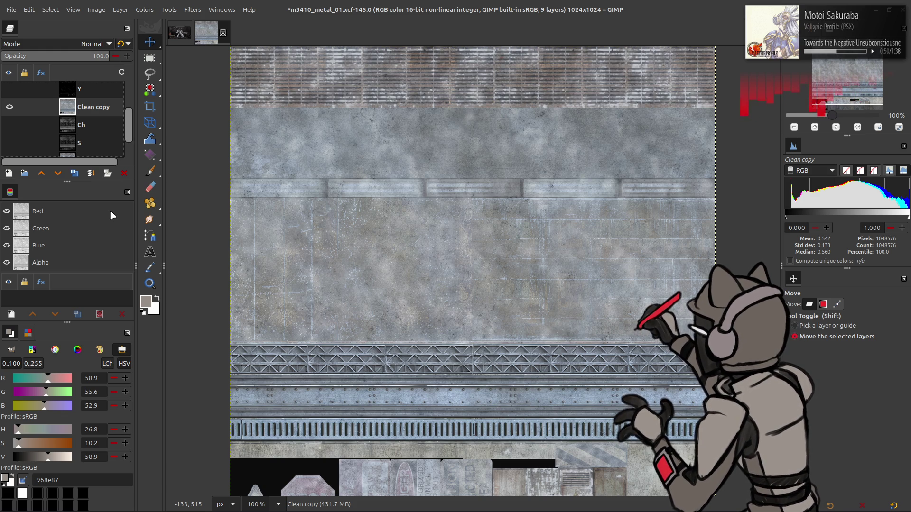
left_click(74, 173)
left_click(74, 173)
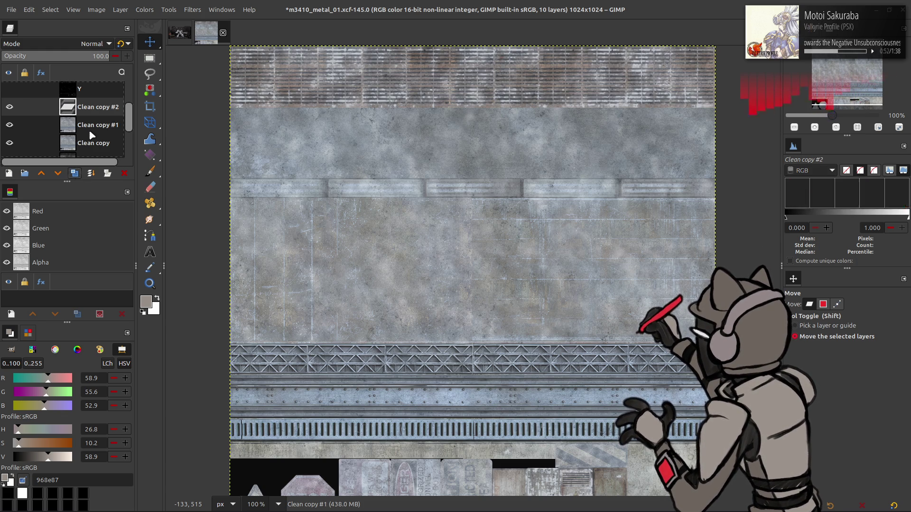
Extract the HSV Value component to turn the top Clean copy greyscale.
left_click(145, 10)
mouse_move(200, 188)
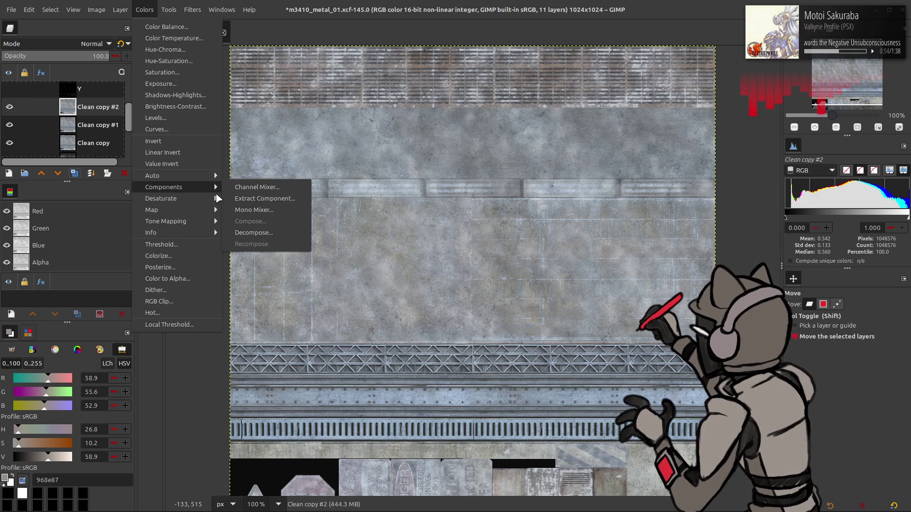
left_click(247, 198)
left_click(152, 190)
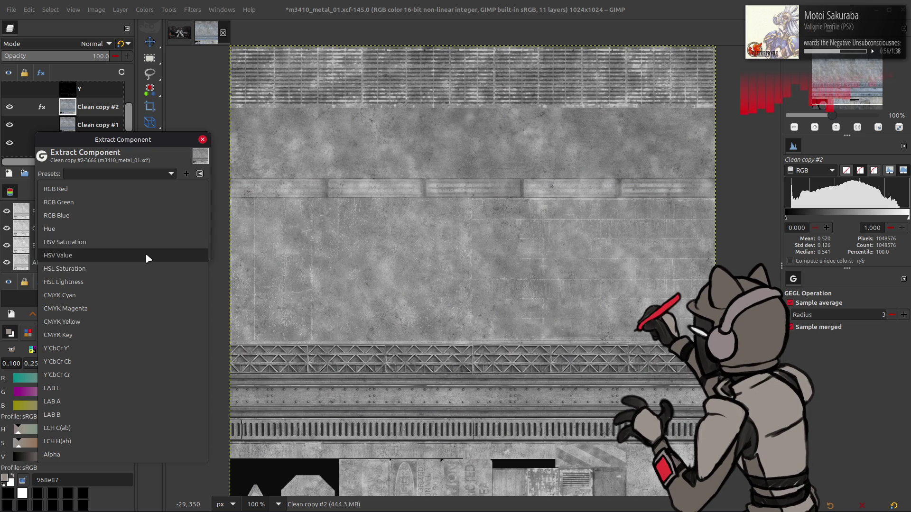
left_click(145, 268)
left_click(187, 250)
Linearly invert Clean copy, extract its HSV Value with the saved preset, and invert it again.
left_click(124, 174)
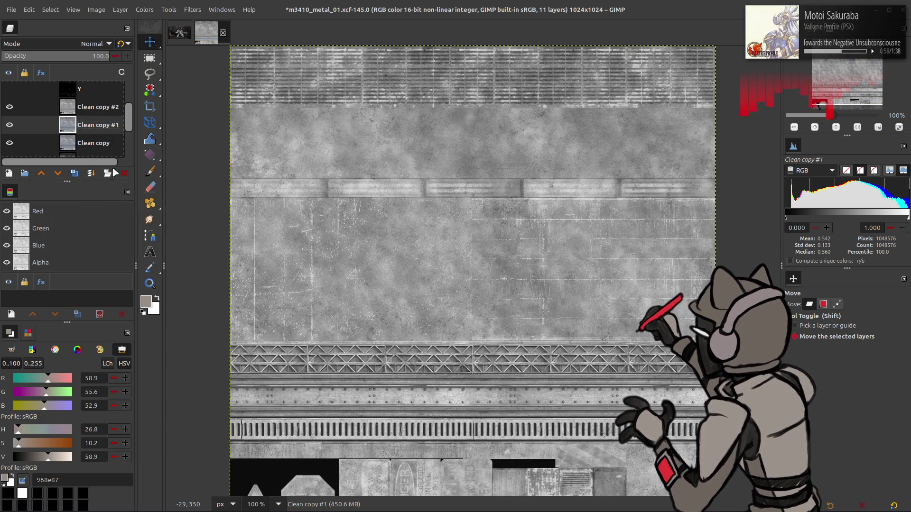
left_click(145, 10)
left_click(172, 152)
left_click(145, 10)
mouse_move(199, 186)
left_click(256, 183)
left_click(165, 174)
left_click(165, 175)
left_click(186, 250)
left_click(145, 9)
left_click(175, 152)
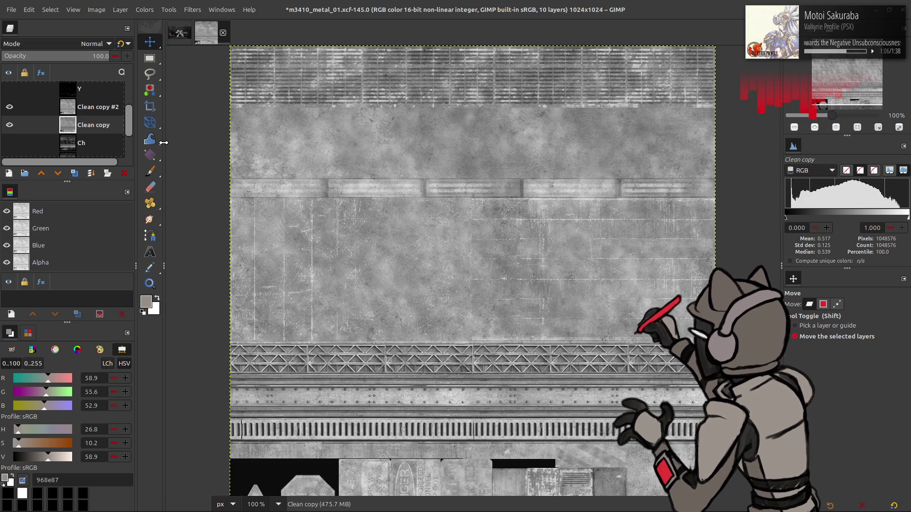
Duplicate the inverted layer twice, set Clean copy #1 to Subtract, and merge it down.
left_click(74, 173)
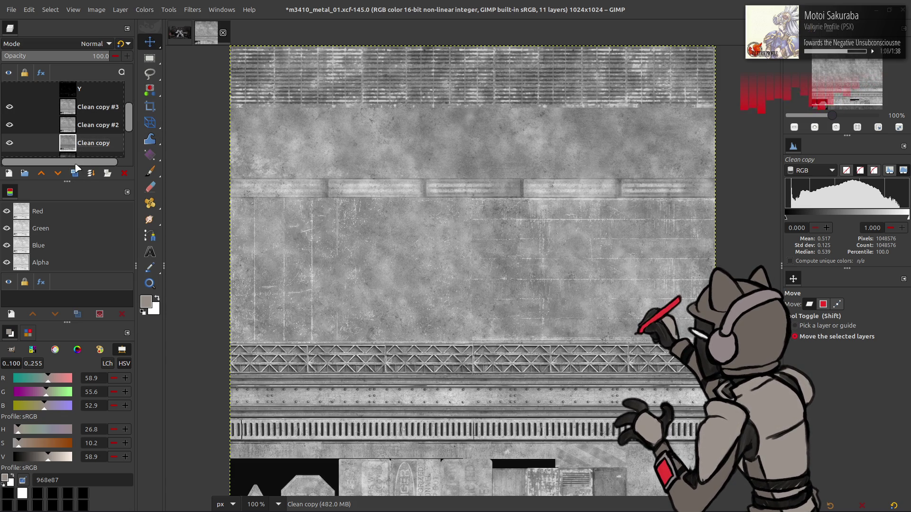
left_click(74, 173)
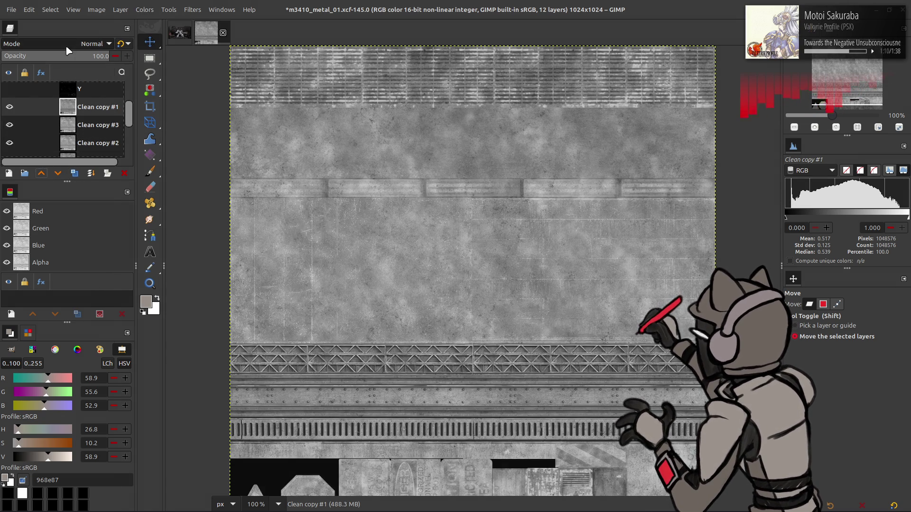
left_click(68, 47)
left_click(40, 378)
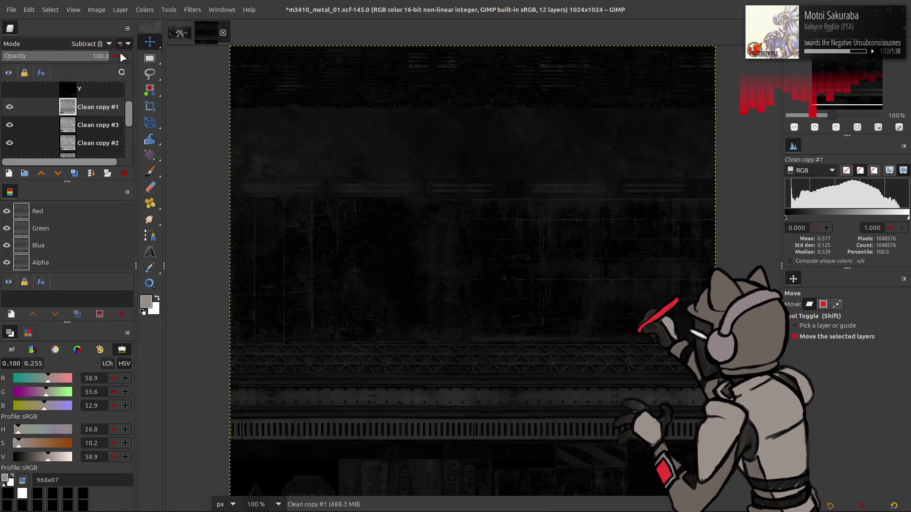
right_click(95, 107)
left_click(114, 227)
Rename the merged layer to Ch #1 and select the old Ch layer.
double_click(95, 107)
type("Ch")
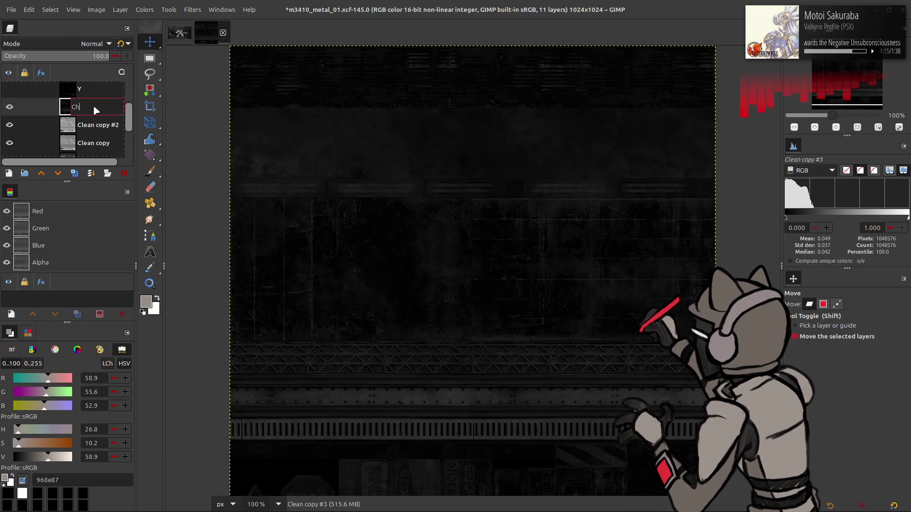
key("Return")
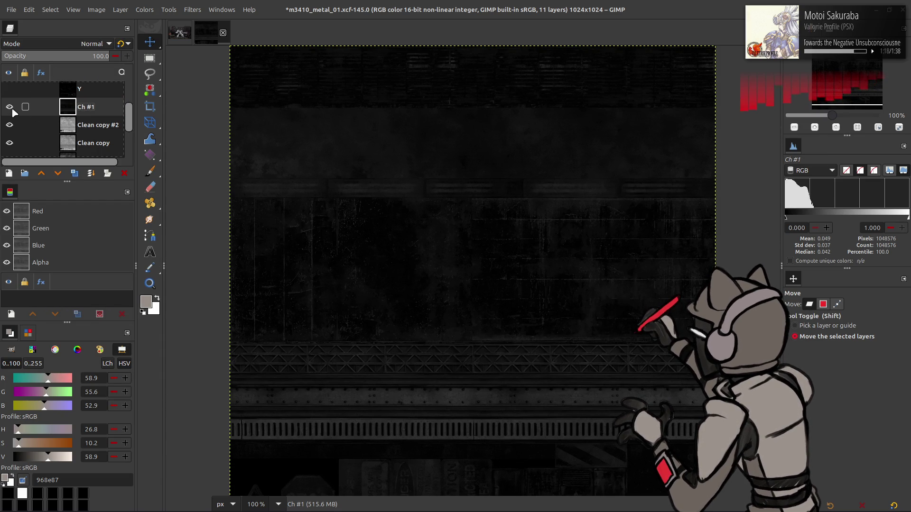
scroll(57, 124, "down", 2)
left_click(57, 122)
scroll(87, 121, "up", 2)
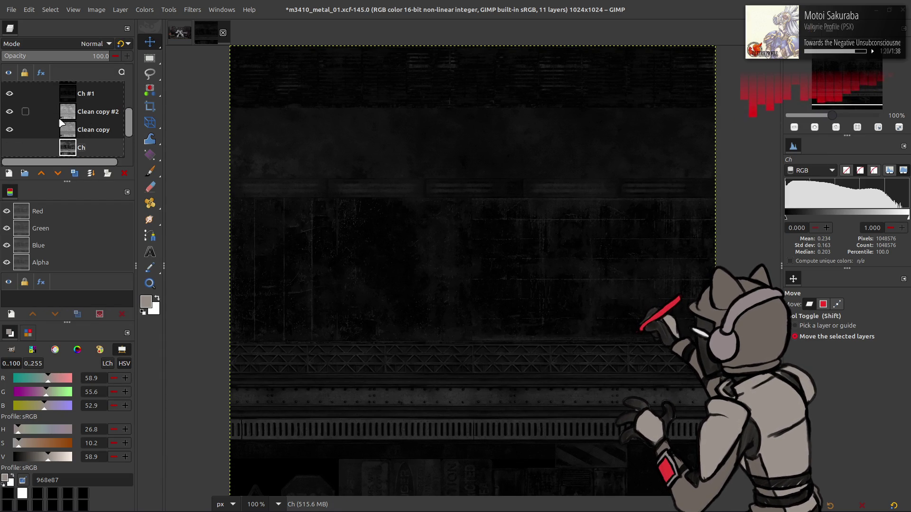
Delete the old Ch layer and rename Ch #1 to Ch.
left_click(124, 172)
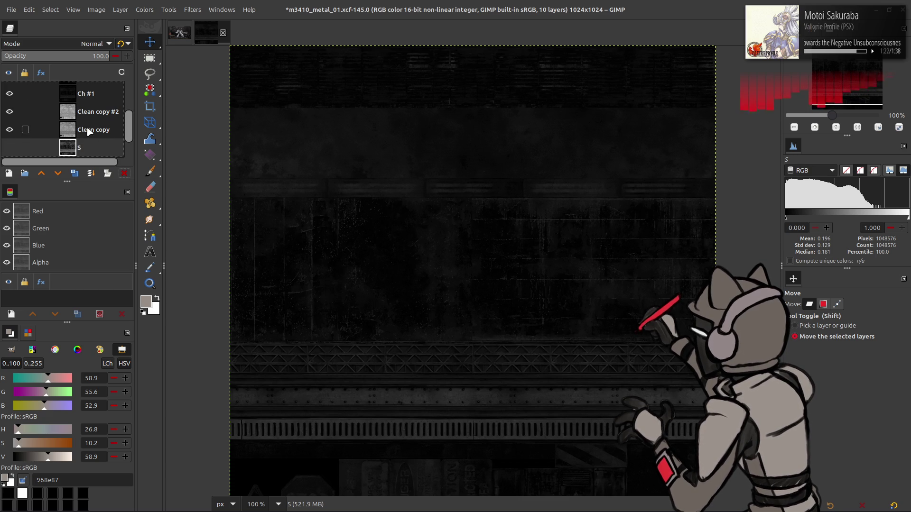
double_click(91, 95)
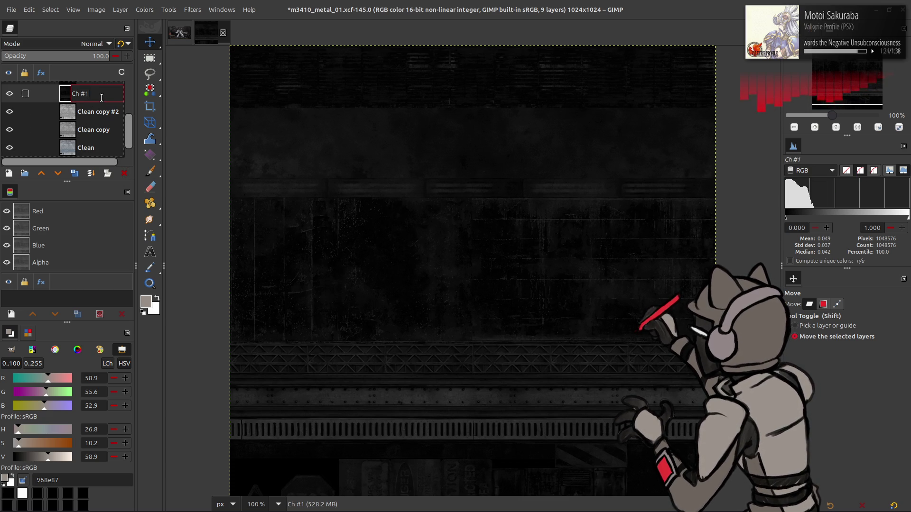
key("BackSpace")
key("BackSpace")
key("BackSpace")
key("Return")
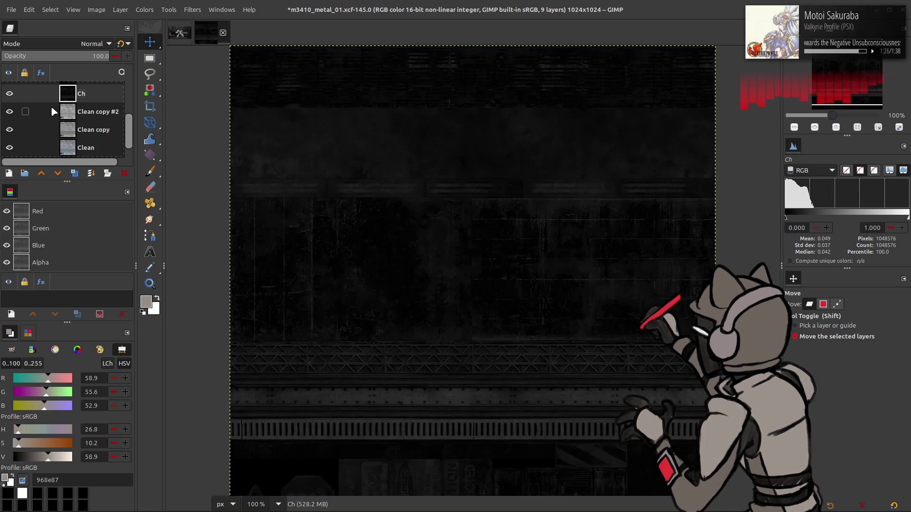
Rename Clean copy #2 to Max, correcting a typo, and Clean copy to Min.
double_click(97, 112)
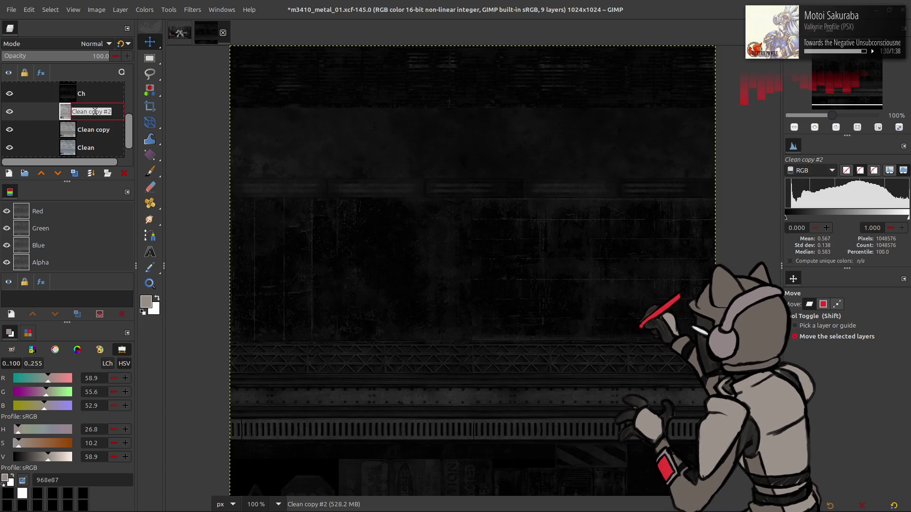
type("MAx")
key("Return")
double_click(85, 112)
type("MAax")
key("Return")
double_click(94, 111)
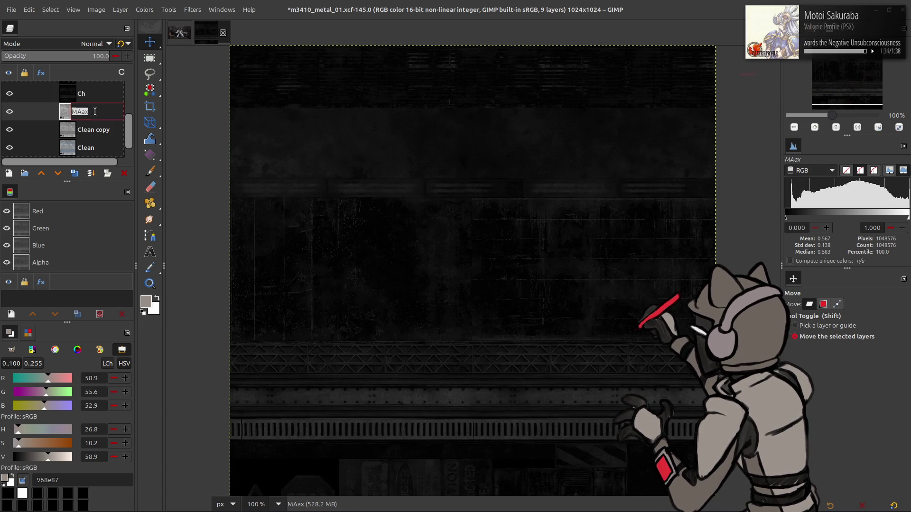
key("BackSpace")
key("Return")
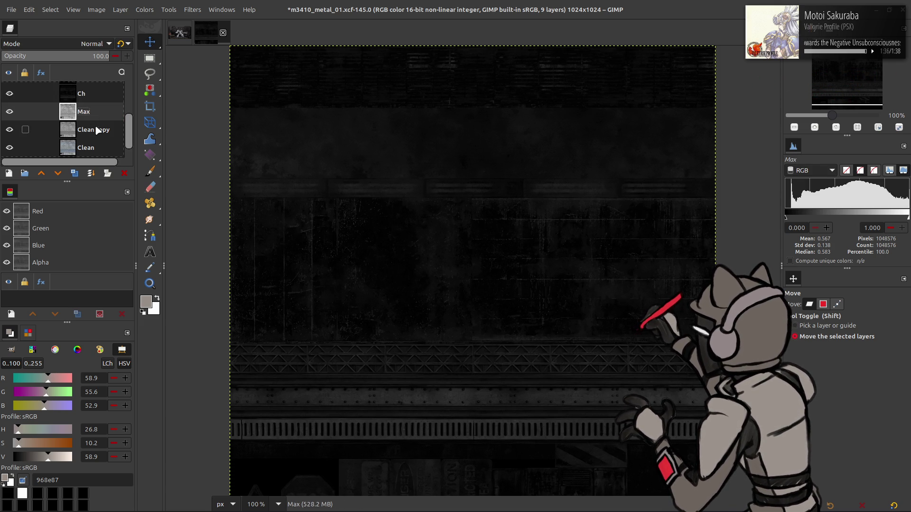
double_click(95, 129)
type("Min")
key("Return")
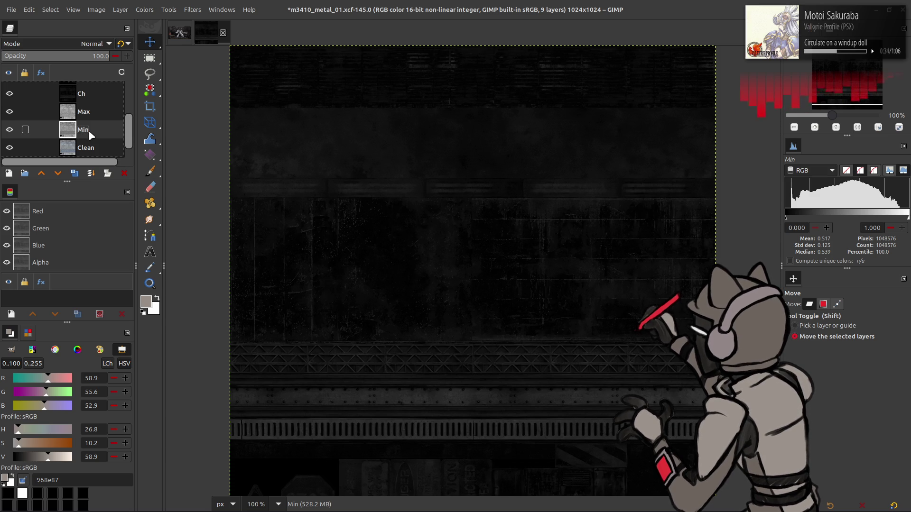
Duplicate the Ch and Min layers and move Min copy above Ch copy.
scroll(93, 127, "up", 2)
left_click(89, 127)
left_click(74, 173)
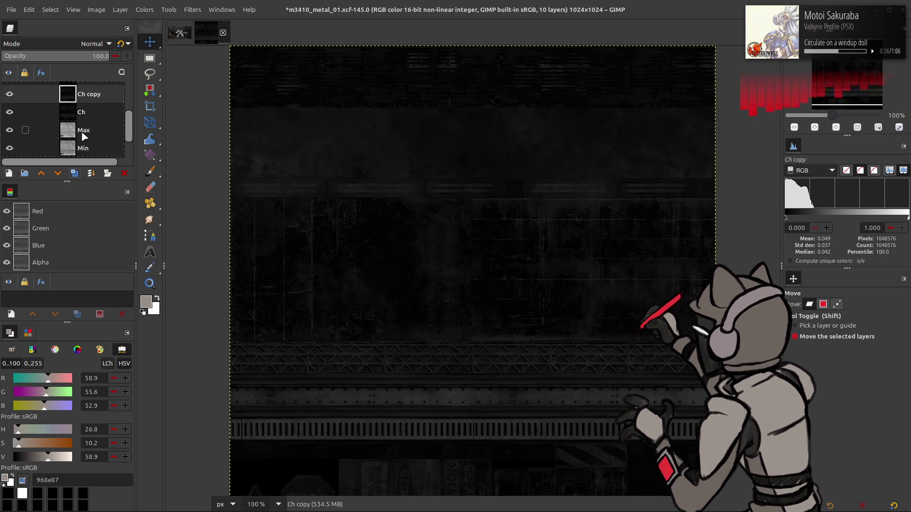
left_click(86, 148)
left_click(75, 173)
mouse_move(95, 148)
left_mouse_down()
mouse_move(98, 85)
mouse_move(87, 114)
left_mouse_up()
Set Min copy to legacy Divide, merge it down, and name the result S.
left_click(61, 45)
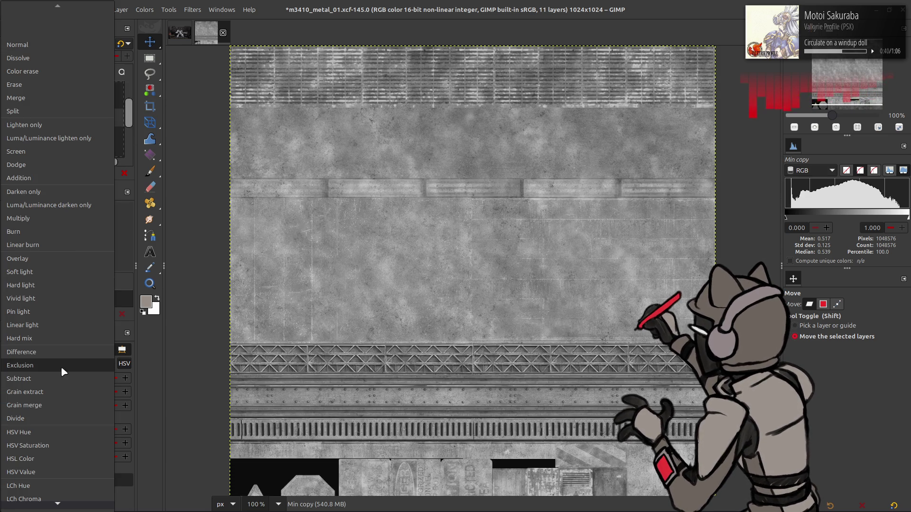
left_click(60, 412)
left_click(121, 45)
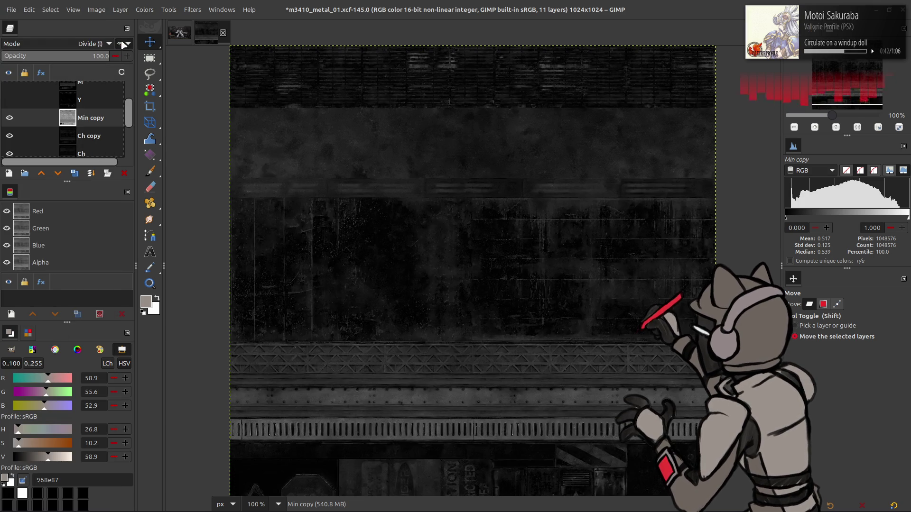
key("ctrl+m")
double_click(90, 119)
type("S")
key("Return")
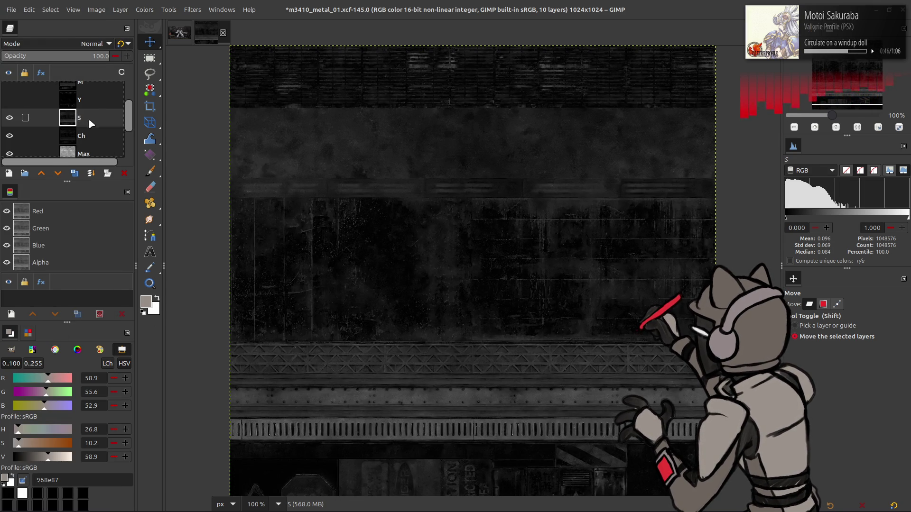
Duplicate S and Ch, trial Ch copy in legacy Subtract mode, then delete Ch copy.
left_click(74, 173)
left_click(41, 173)
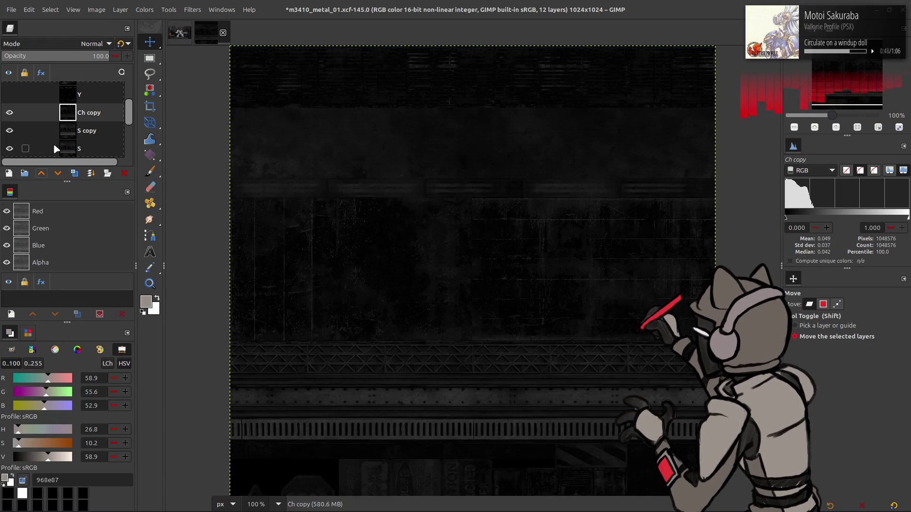
left_click(84, 44)
left_click(29, 379)
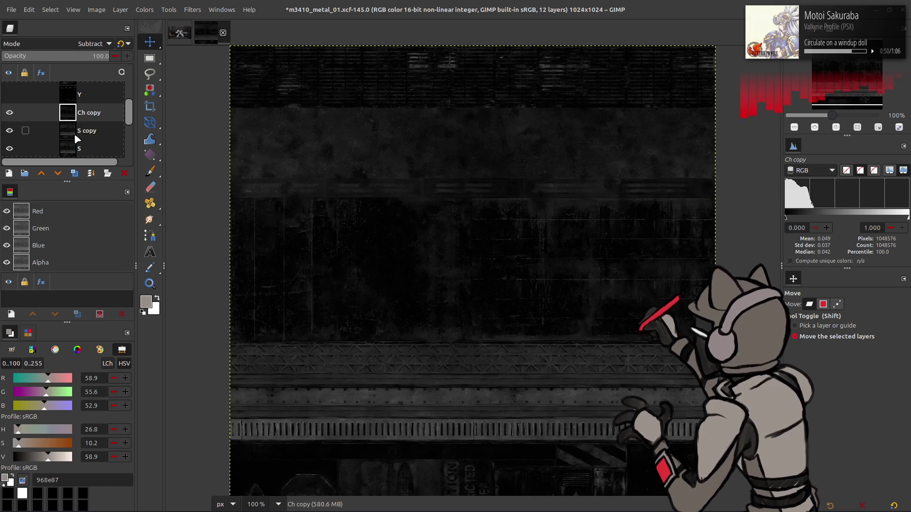
left_click(124, 43)
left_click(116, 66)
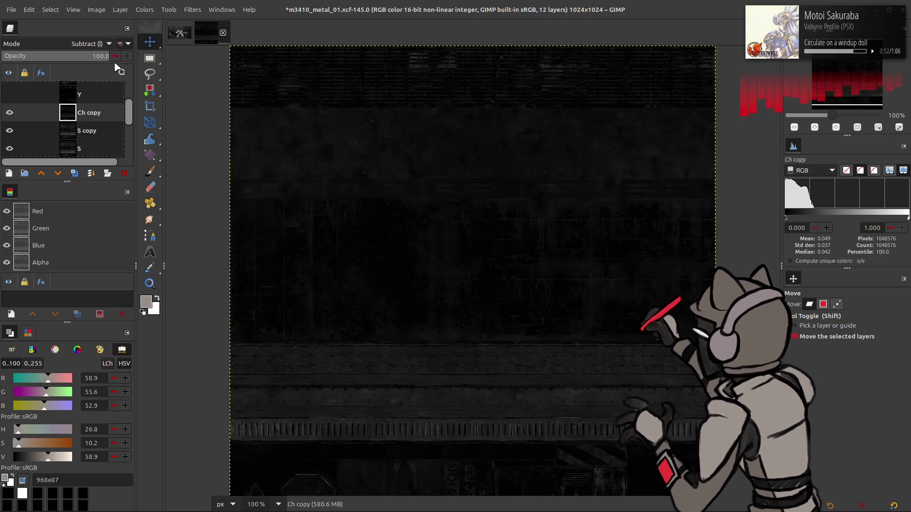
left_click(9, 112)
left_click(8, 118)
left_click(8, 117)
left_click(9, 118)
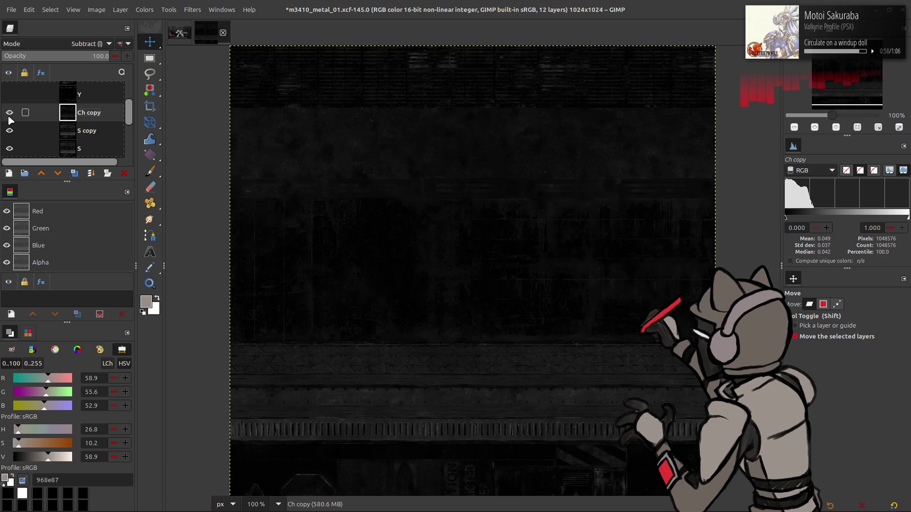
key("Delete")
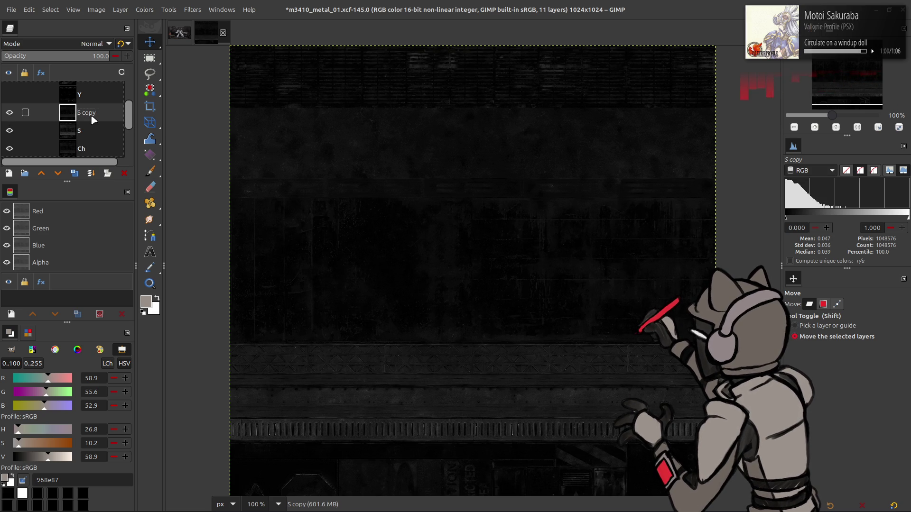
Undo back to the Clean-only stack, duplicate Clean, and set its Levels output low to 10.
left_click(125, 173)
left_click(124, 173)
left_click(125, 173)
left_click(124, 173)
left_click(124, 174)
left_click(74, 173)
left_click(145, 9)
left_click(178, 121)
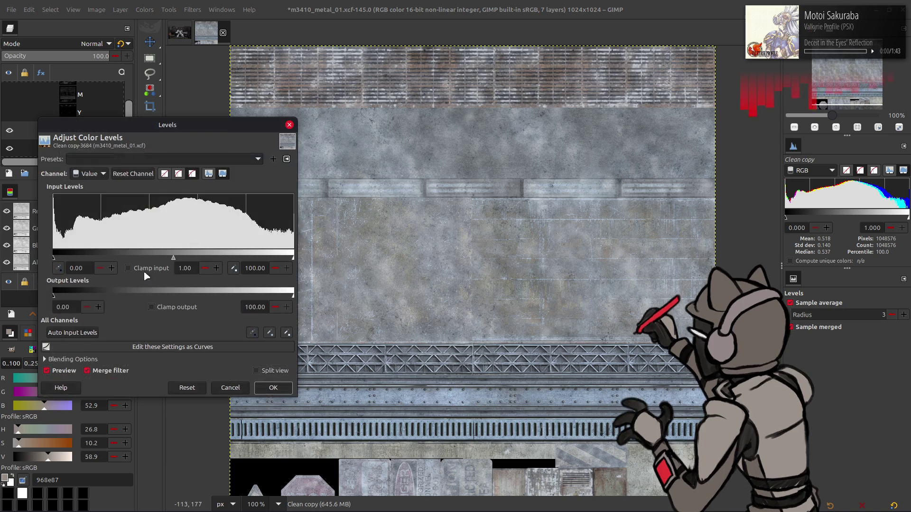
triple_click(67, 307)
type("10")
left_click(273, 388)
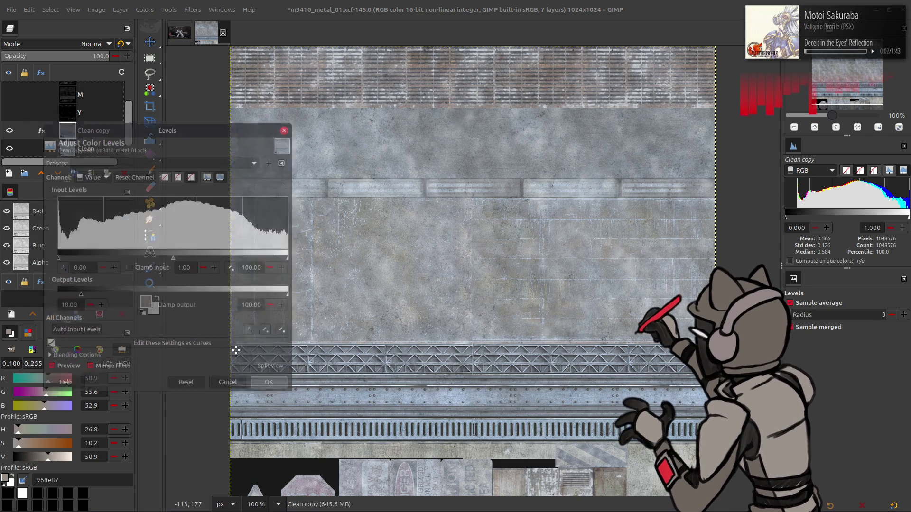
Duplicate the levelled copy and extract its HSV Value component using the saved preset.
left_click(74, 173)
left_click(144, 9)
mouse_move(157, 186)
left_click(249, 195)
left_click(135, 175)
left_click(152, 188)
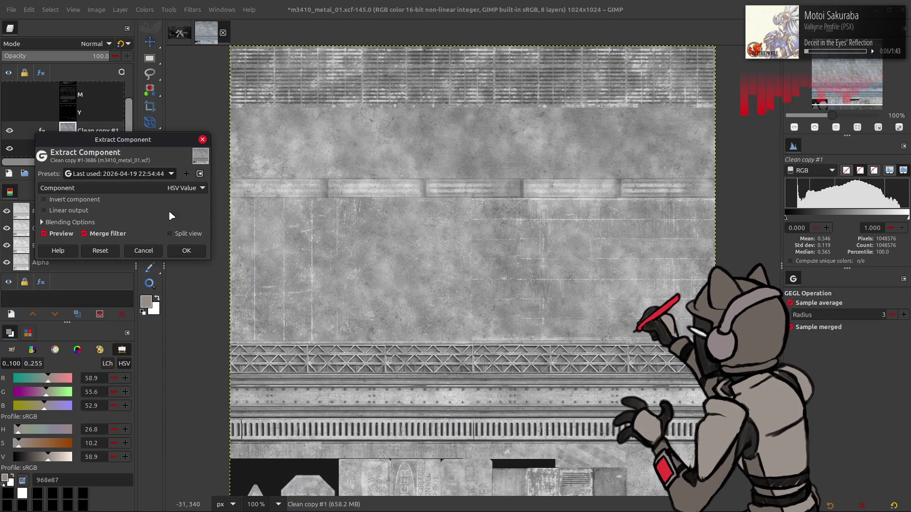
left_click(186, 251)
Invert Clean copy, extract its value component, invert again, and move it above Clean copy #1.
left_click(94, 135)
left_click(145, 9)
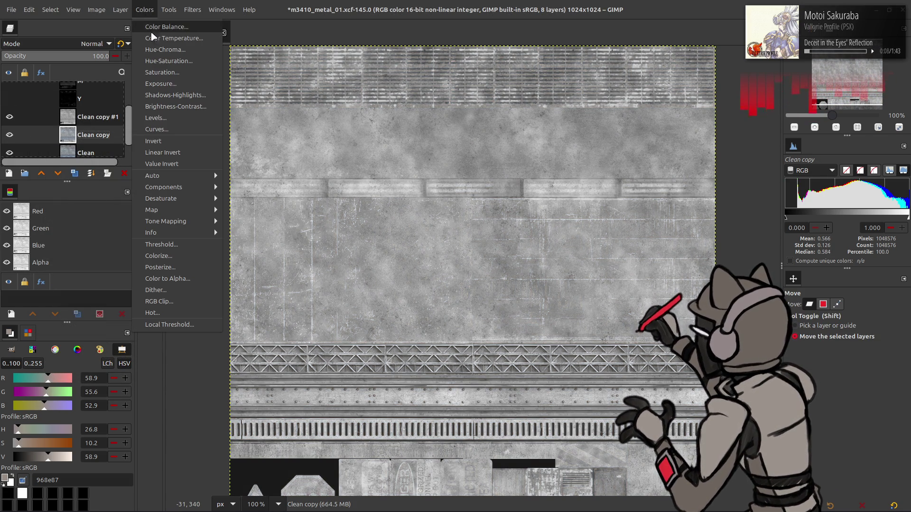
left_click(171, 151)
left_click(144, 9)
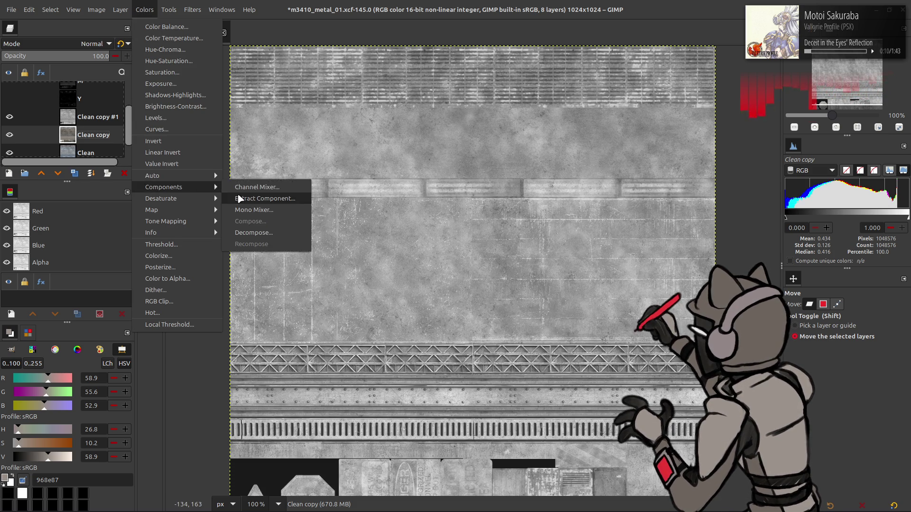
left_click(284, 196)
scroll(170, 173, "down", 1)
left_click(186, 250)
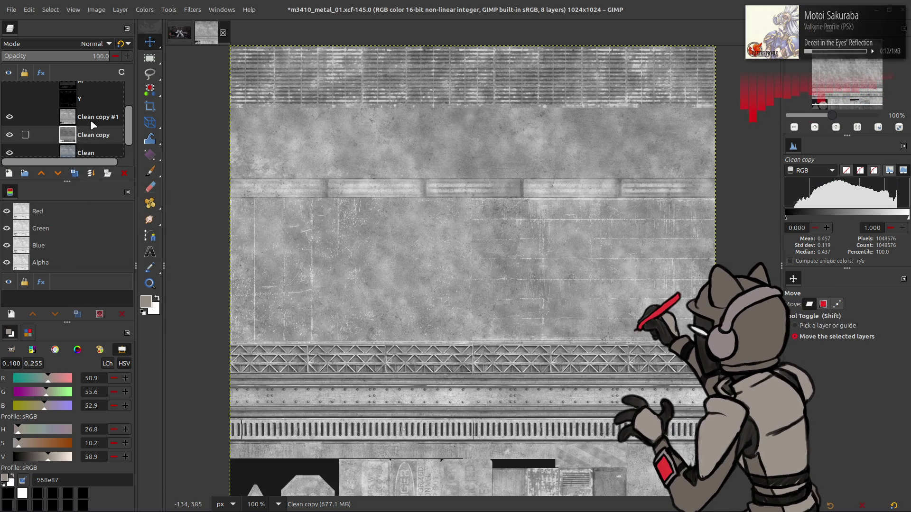
left_click(144, 9)
left_click(170, 142)
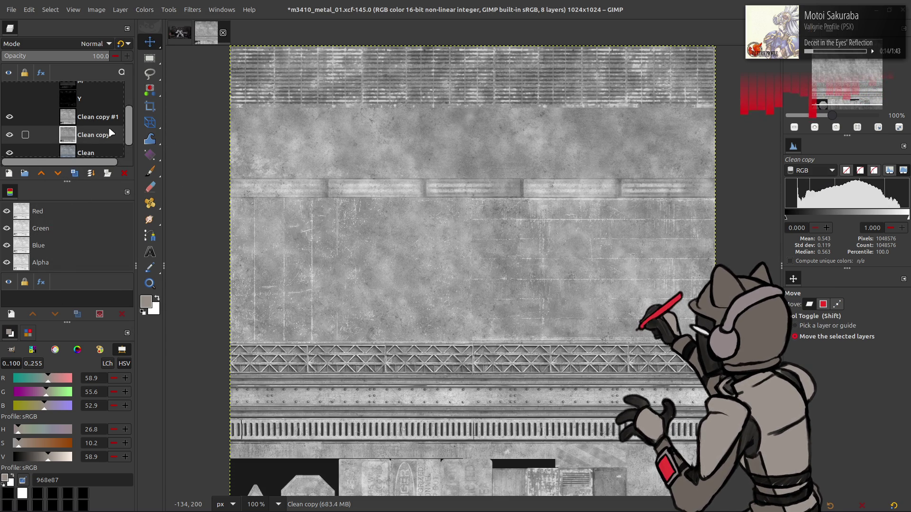
left_click_drag(90, 140, 89, 98)
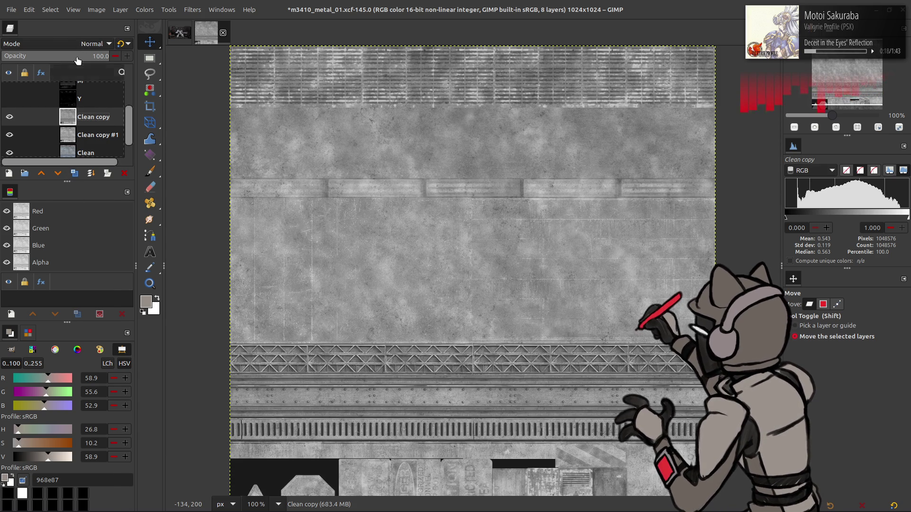
Set Clean copy to Subtract and create a new layer from visible.
left_click(85, 44)
left_click(41, 384)
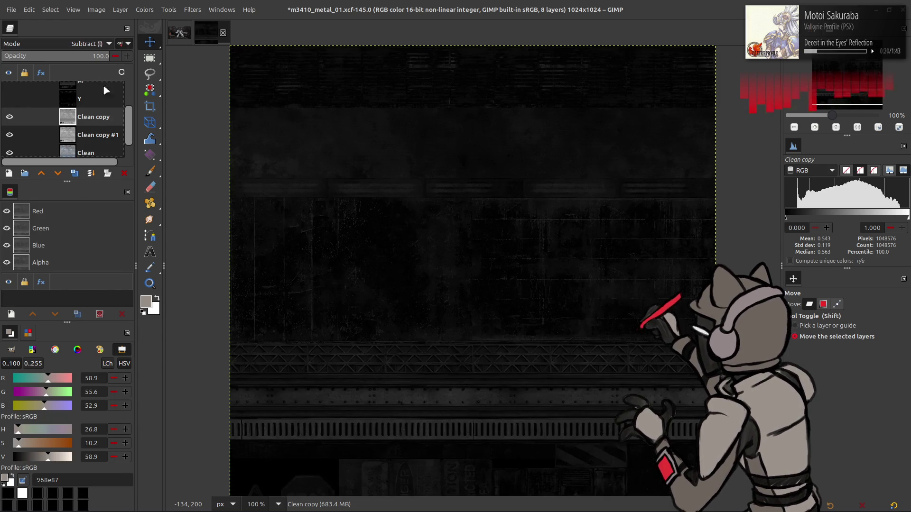
right_click(90, 119)
left_click(126, 195)
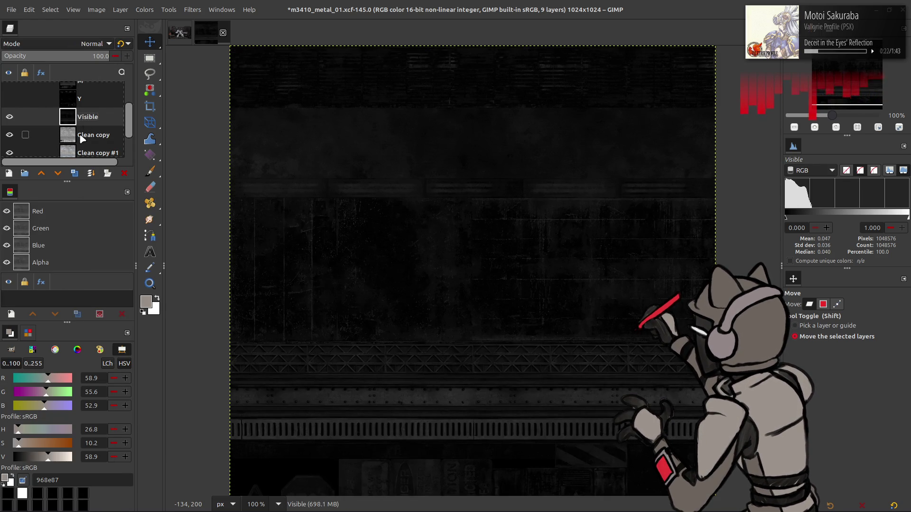
Switch Clean copy to Divide, duplicate the Visible layer, and delete the leftover Clean copies.
left_click(89, 45)
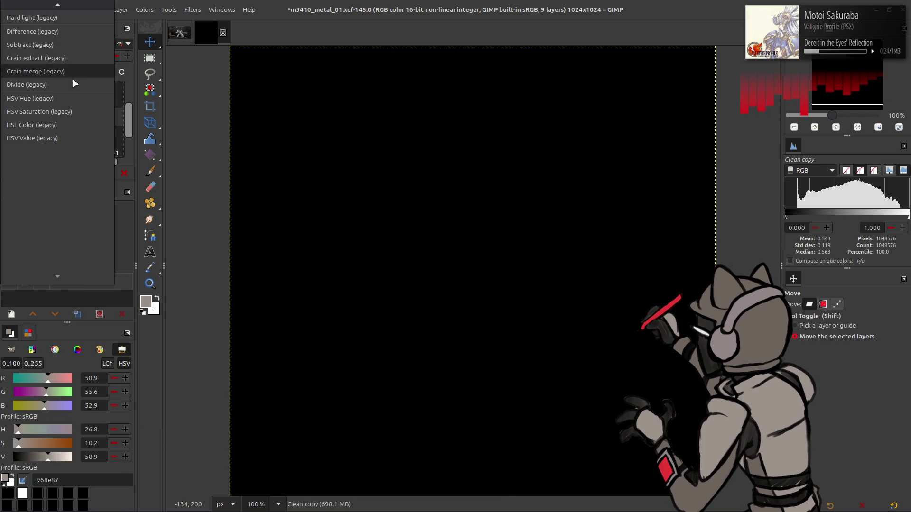
left_click(80, 62)
left_click(86, 135)
left_click(74, 173)
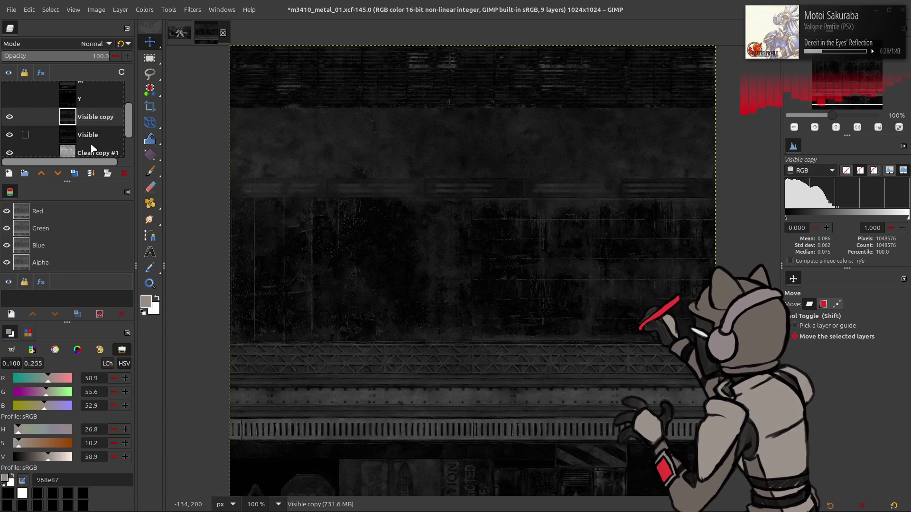
left_click(93, 153)
left_click(125, 173)
left_click(48, 113)
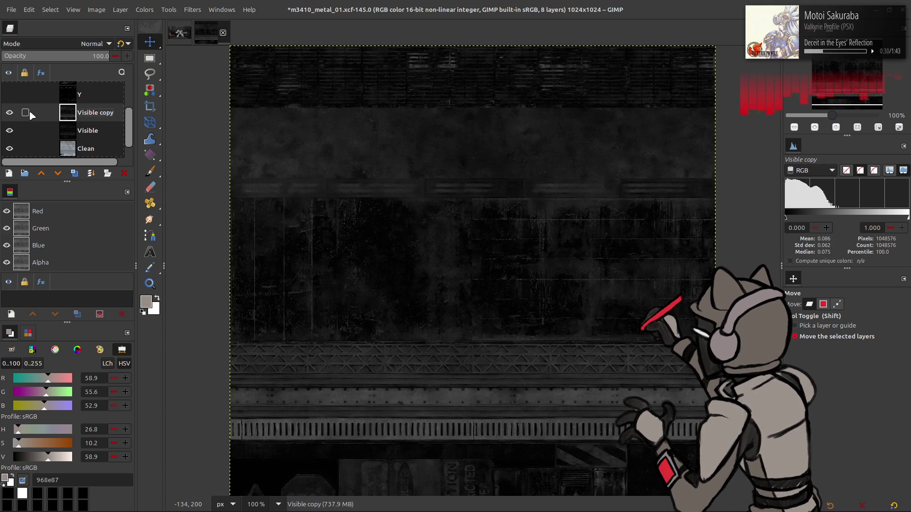
Rename Visible copy to 'S' and the Visible layer to 'Ch'.
double_click(94, 113)
type("S")
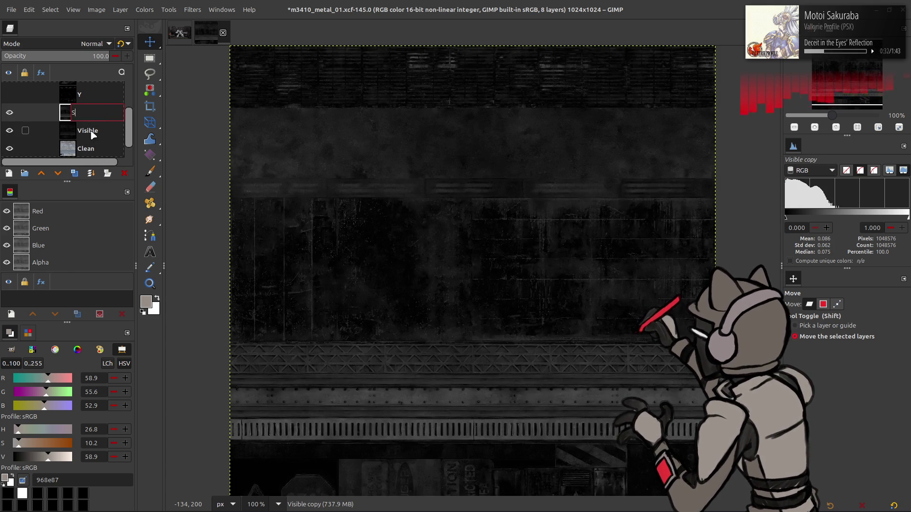
key("Return")
double_click(88, 131)
type("Ch")
key("Return")
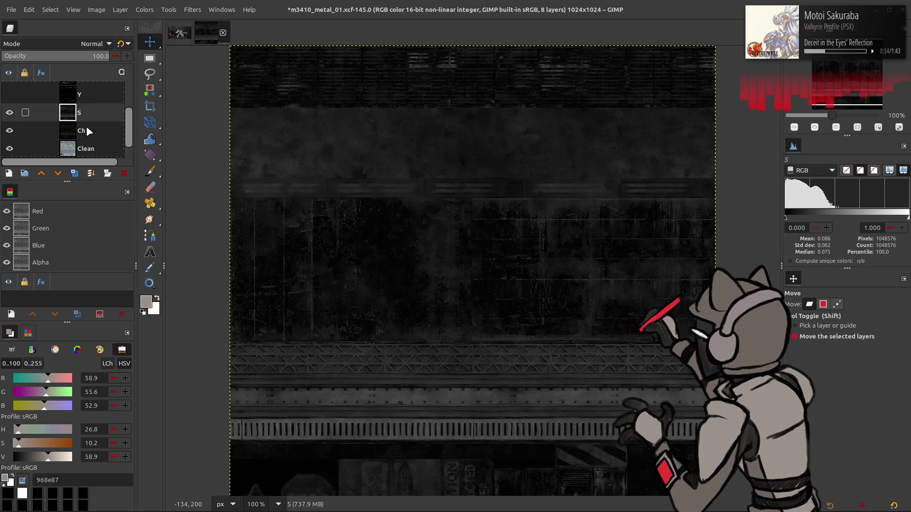
Duplicate the S and Ch layers and change the Ch copy's blend mode.
left_click(75, 173)
left_click(75, 173)
left_click(95, 44)
left_click(38, 385)
scroll(79, 50, "down", 1)
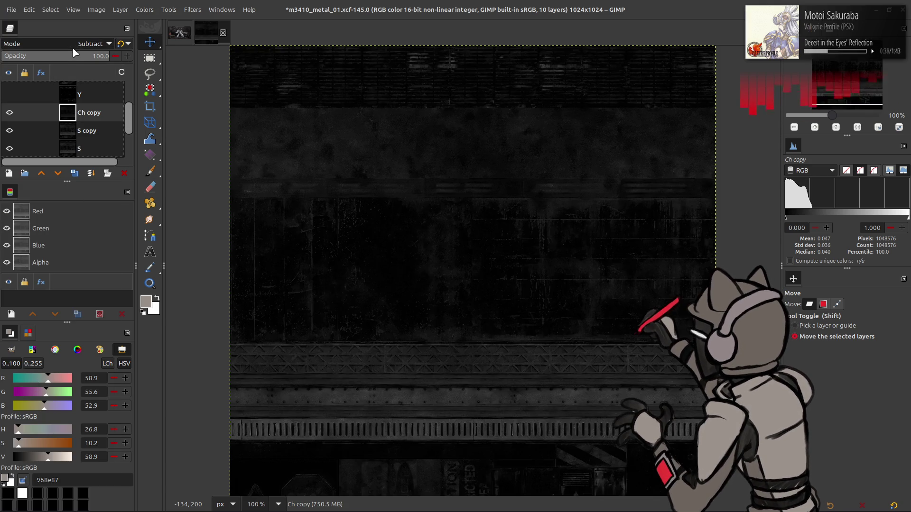
Merge Ch copy down into S copy and name the merged layer 'S-Ch'.
scroll(78, 50, "up", 2)
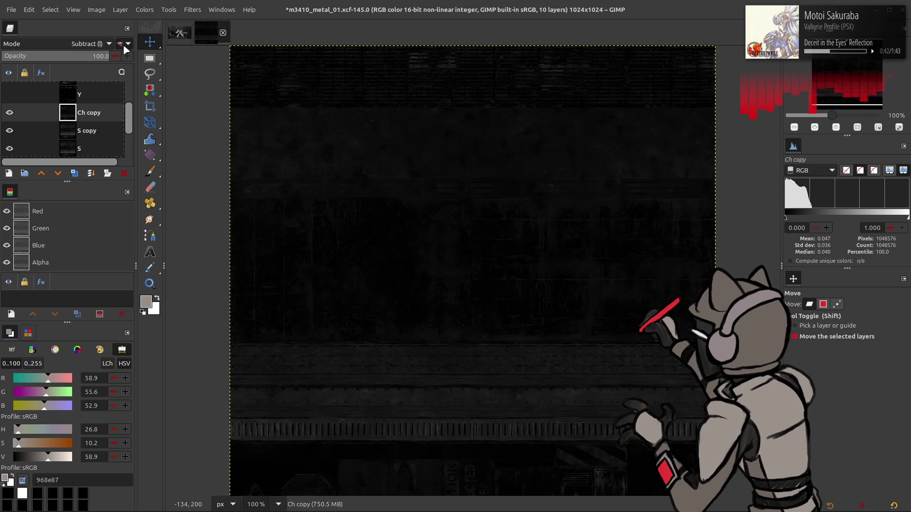
key("ctrl+z")
right_click(88, 119)
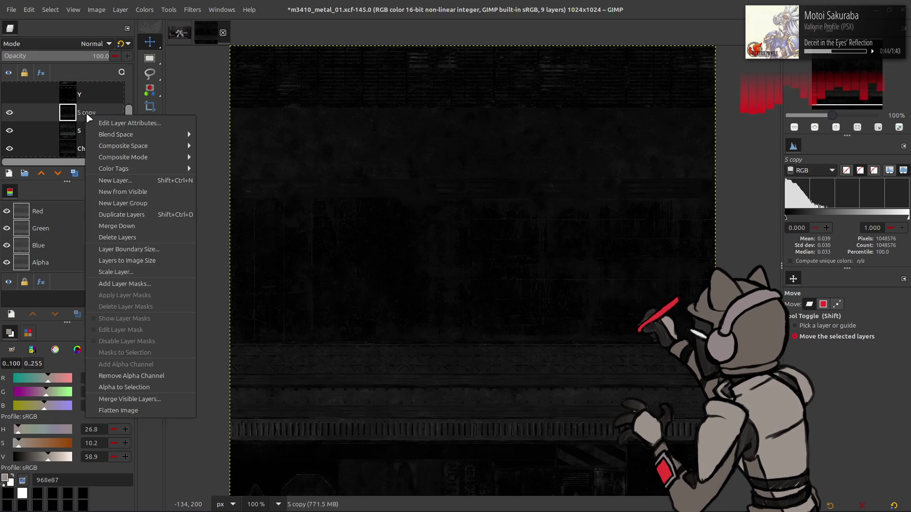
double_click(86, 113)
type("S-Ch")
key("Return")
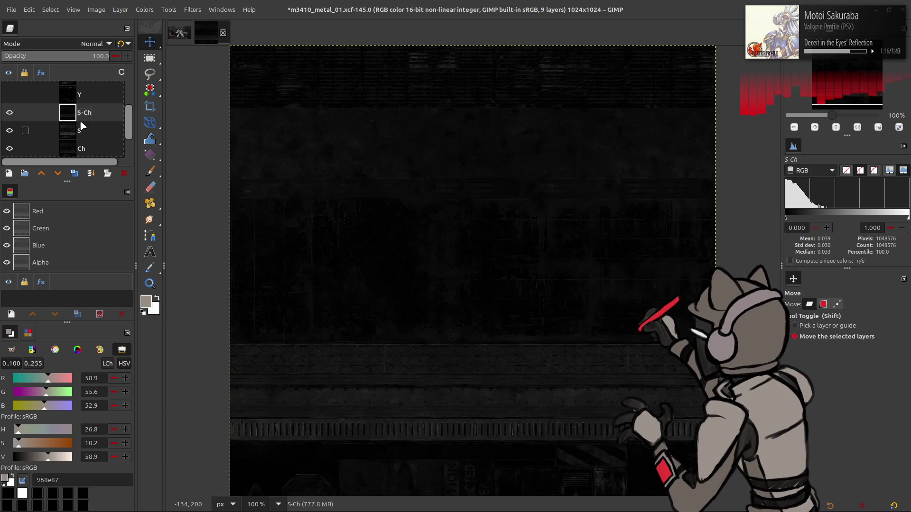
Toggle the S and S-Ch layers' visibility to compare the two masks.
left_click(10, 113)
left_click(9, 130)
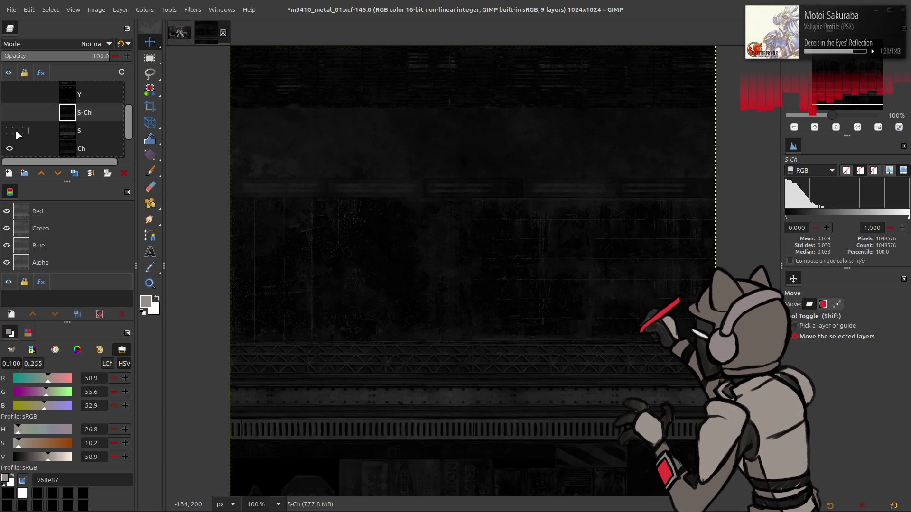
left_click(16, 131)
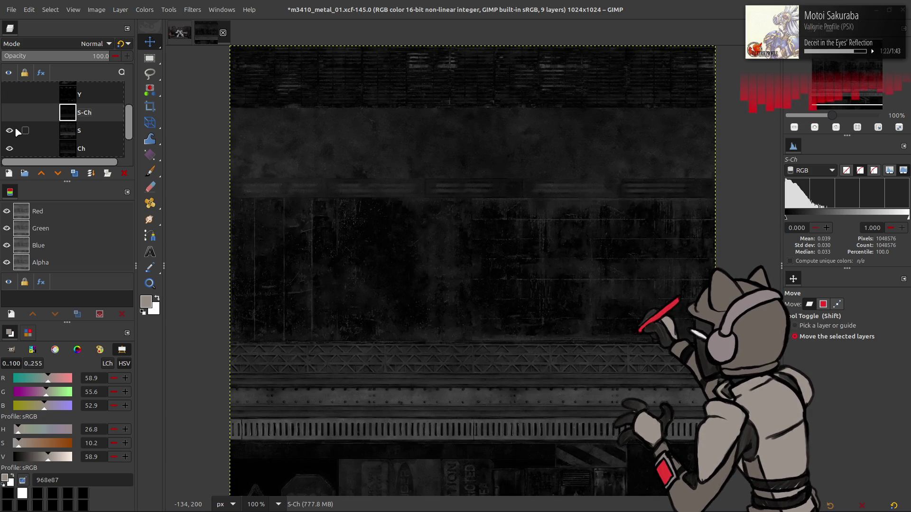
left_click(16, 131)
left_click(10, 114)
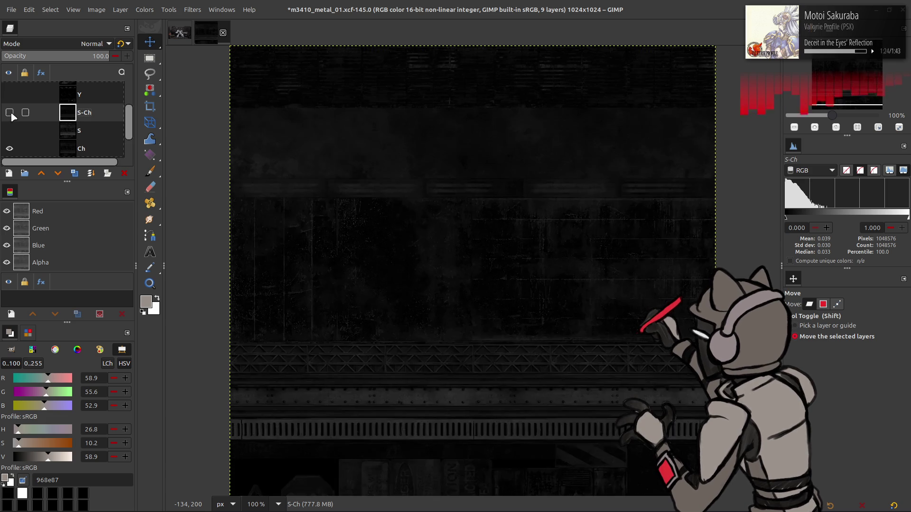
left_click(12, 113)
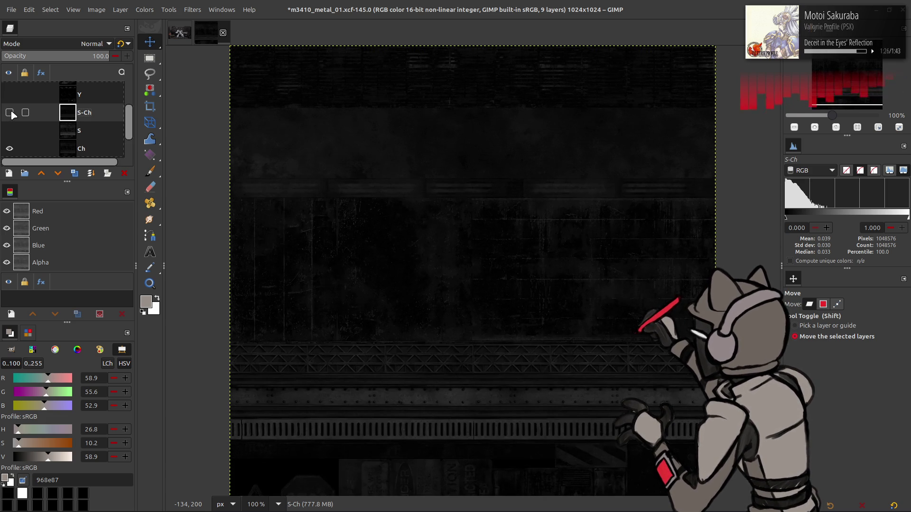
left_click(12, 113)
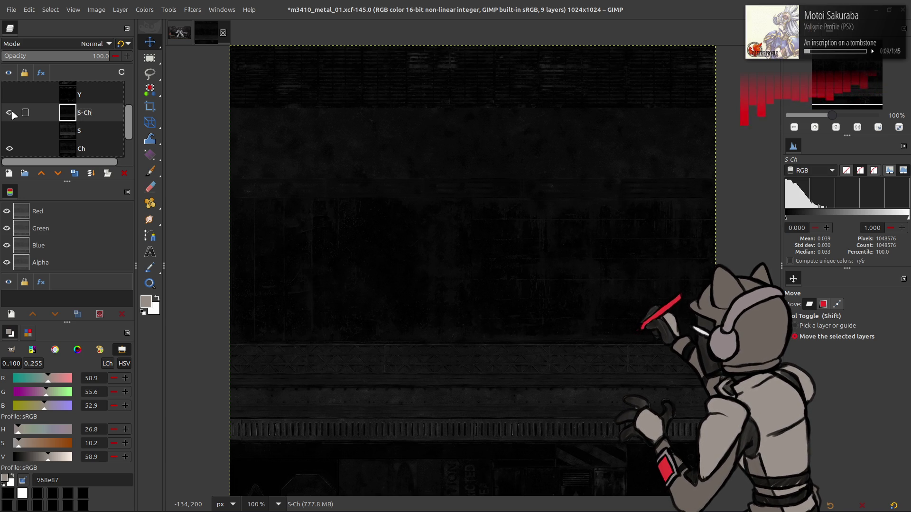
left_click(9, 113)
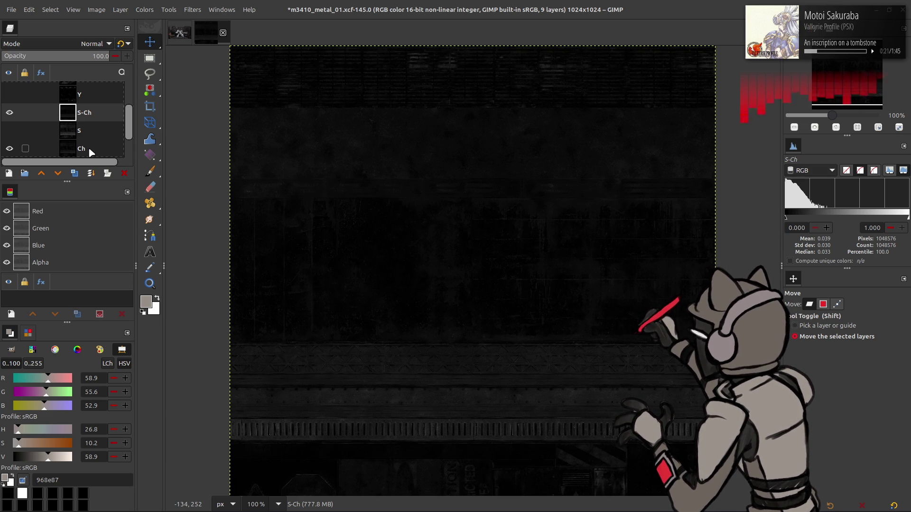
left_click(10, 113)
left_click(12, 116)
left_click(12, 116)
left_click(11, 132)
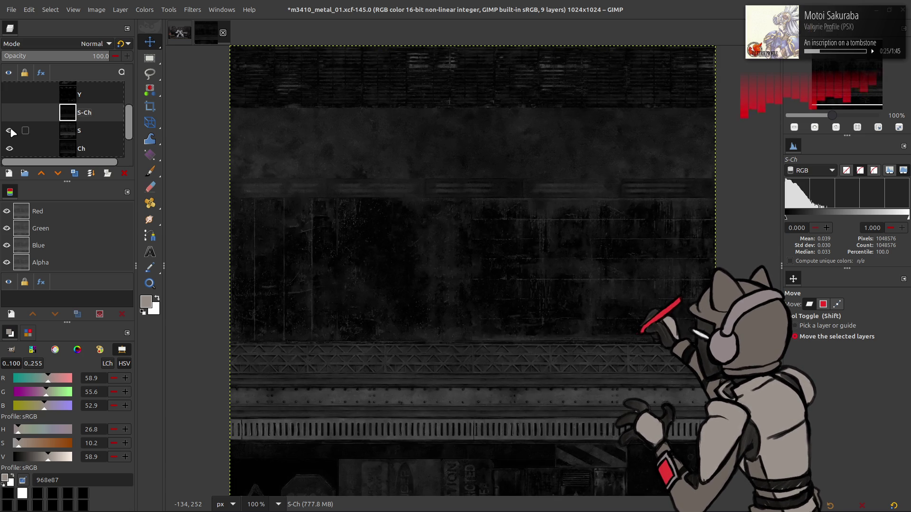
left_click(10, 131)
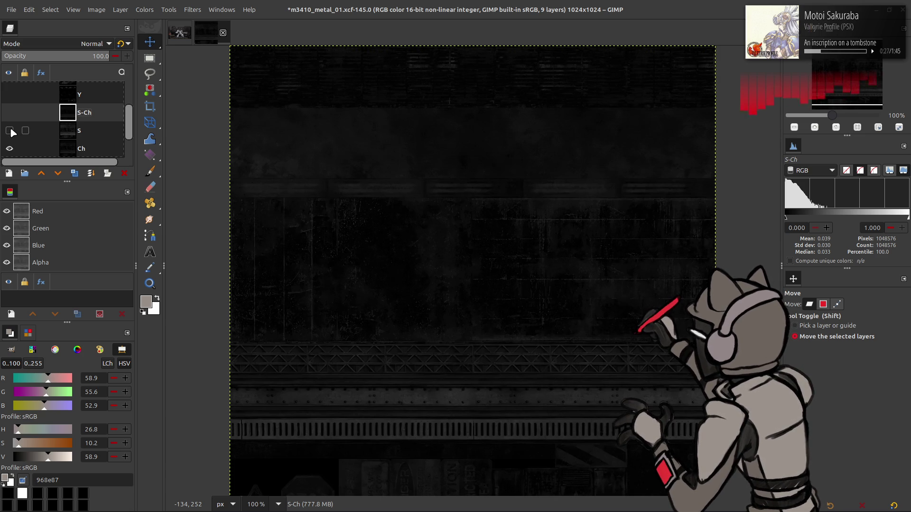
left_click(10, 131)
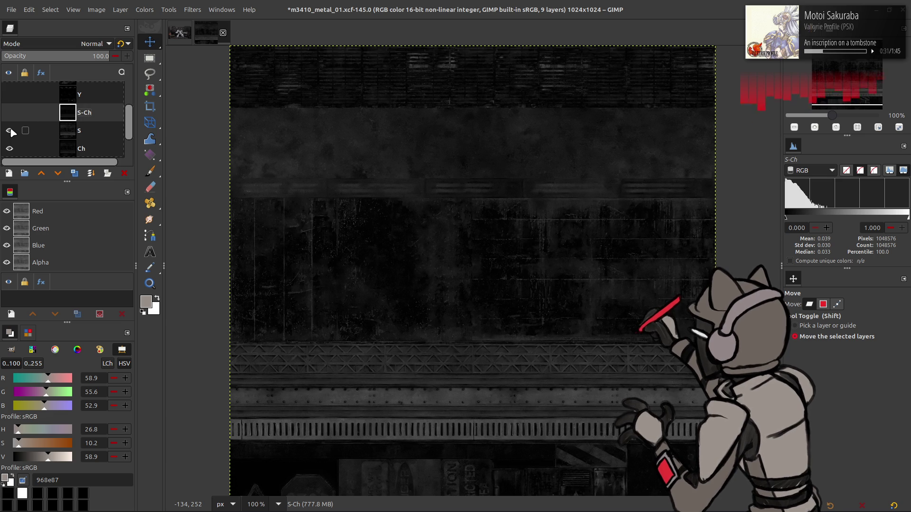
Delete the S layer and duplicate the Clean layer.
left_click(90, 132)
left_click(124, 173)
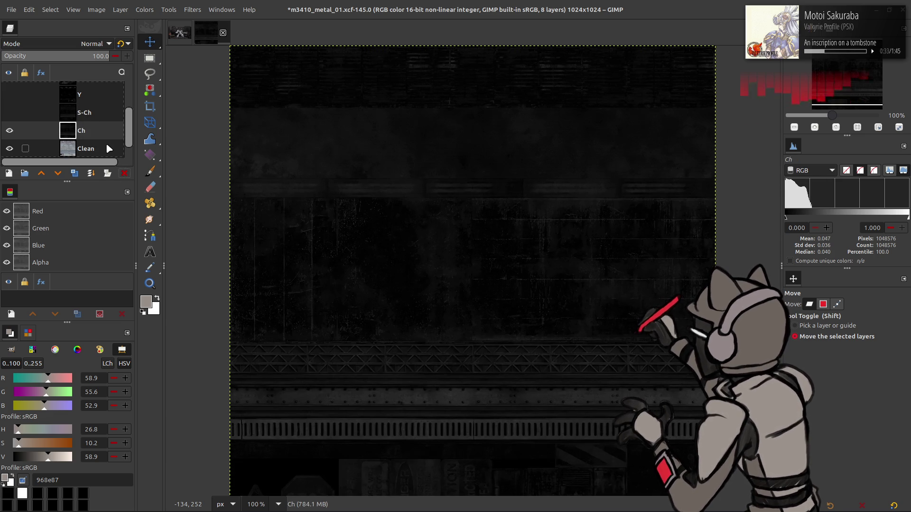
left_click(106, 145)
left_click_drag(96, 143, 87, 98)
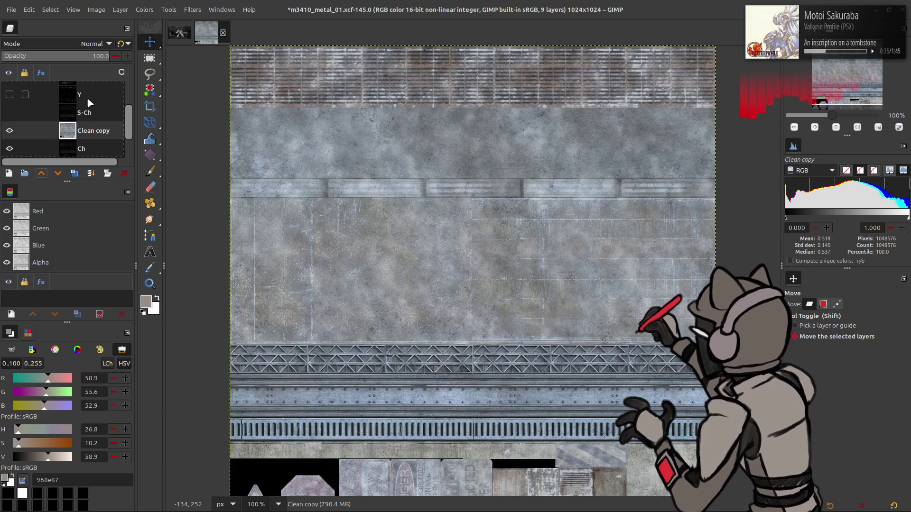
Open Levels on Clean copy and set low input and low output to 5.
left_click(145, 10)
left_click(177, 118)
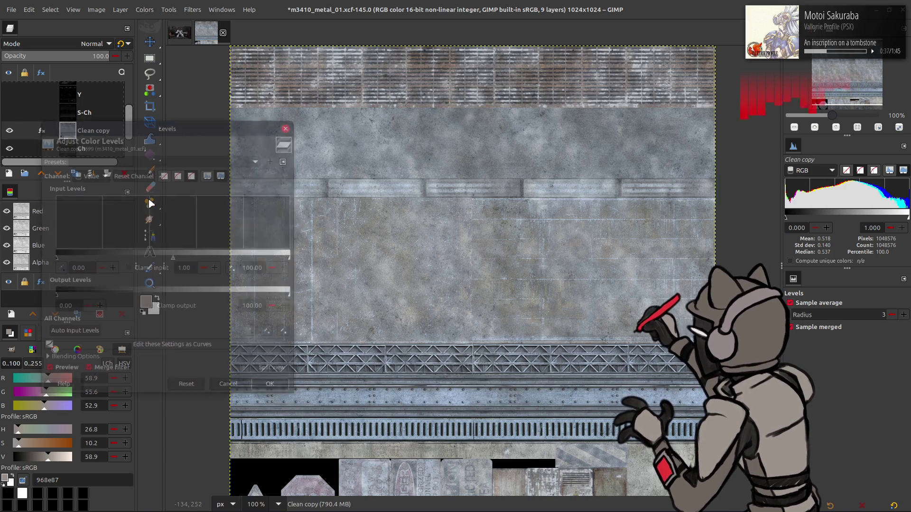
left_click(86, 267)
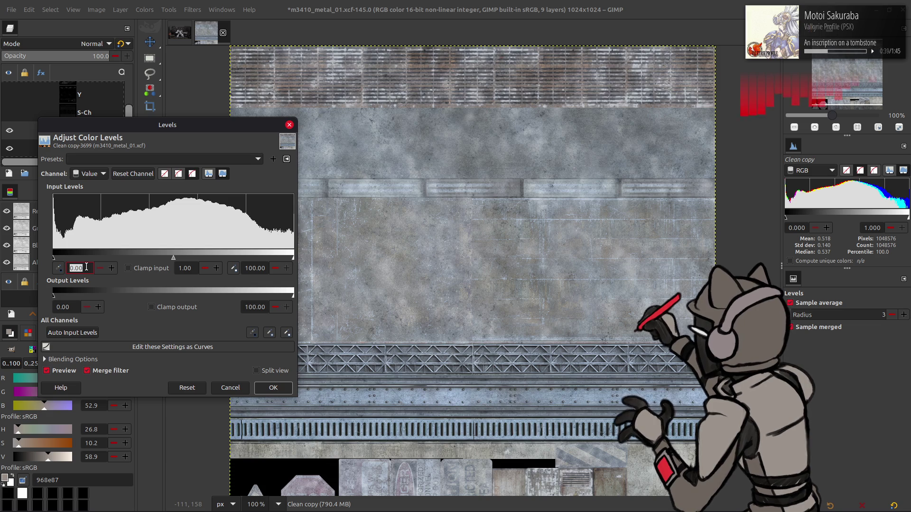
type("5")
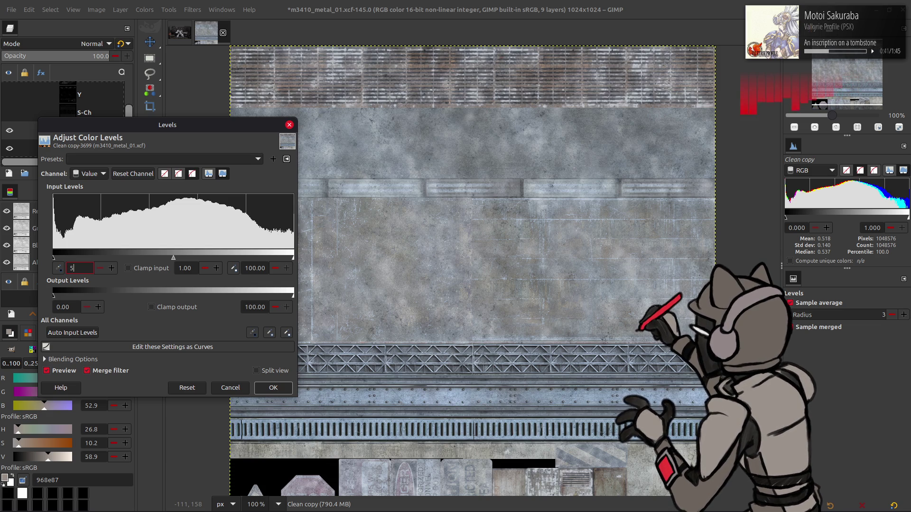
left_click(129, 268)
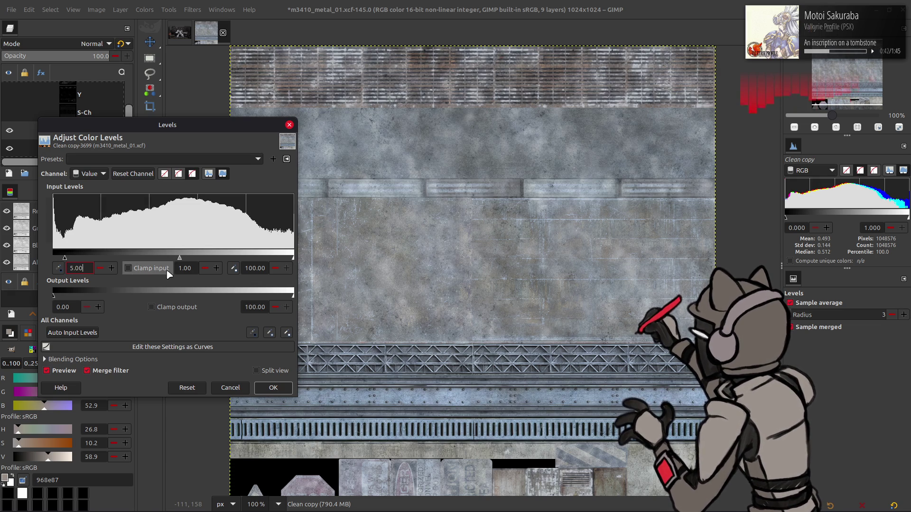
triple_click(72, 305)
type("5")
key("Return")
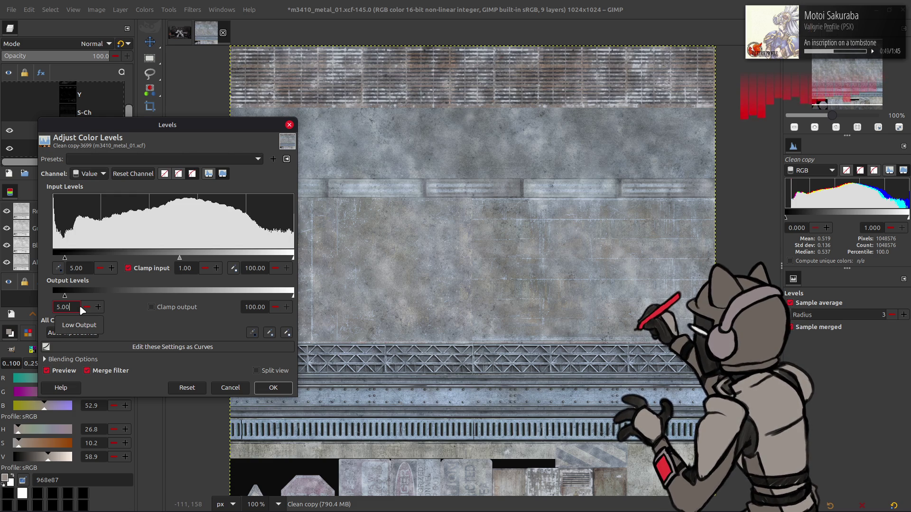
Raise the low input and low output levels to 10 and apply.
double_click(83, 269)
type("10")
key("Return")
left_click(74, 307)
triple_click(74, 307)
type("10")
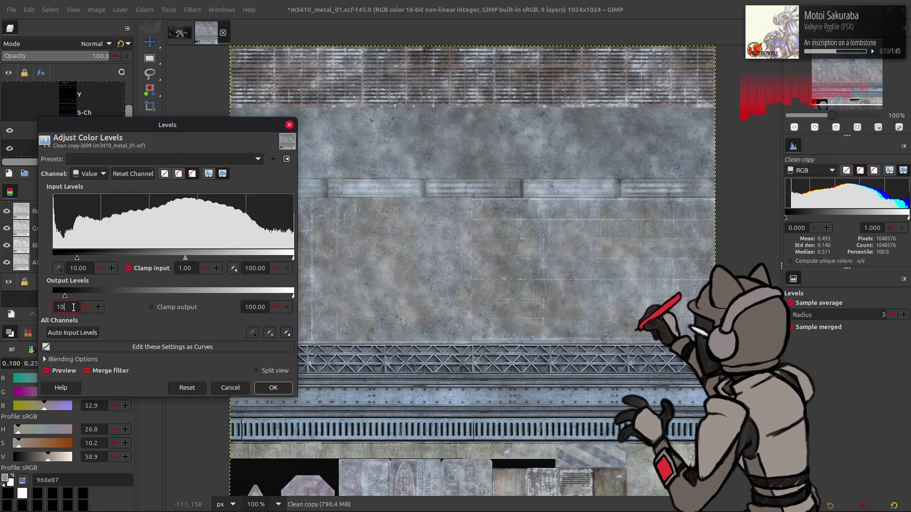
key("Return")
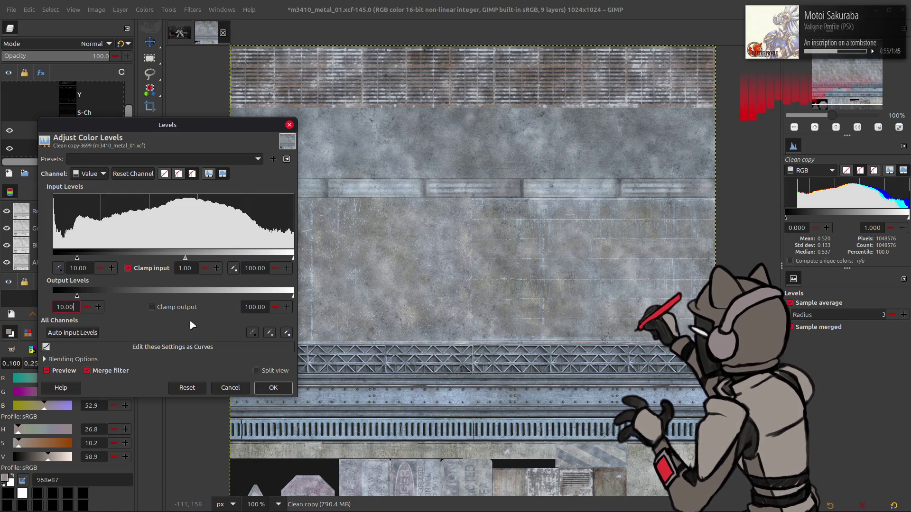
left_click(282, 388)
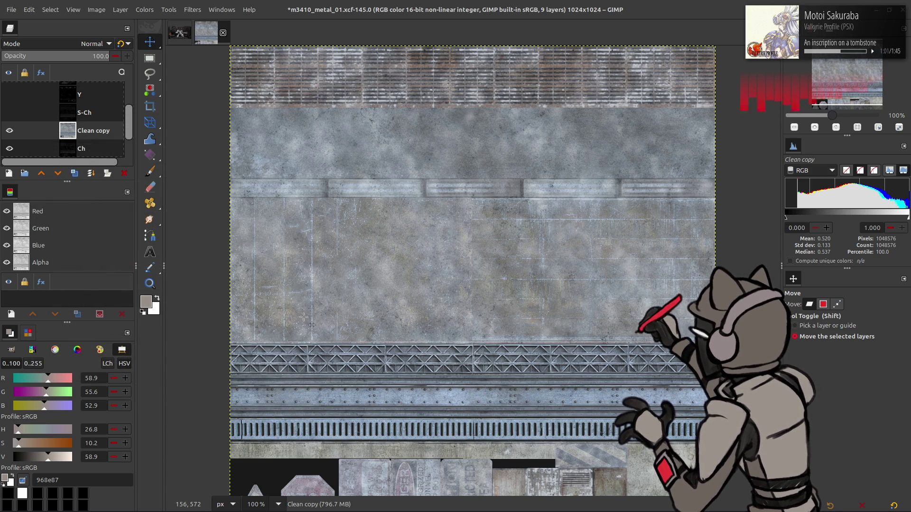
Delete the levelled copy, hide Ch, and make a fresh duplicate of Clean.
left_click(124, 174)
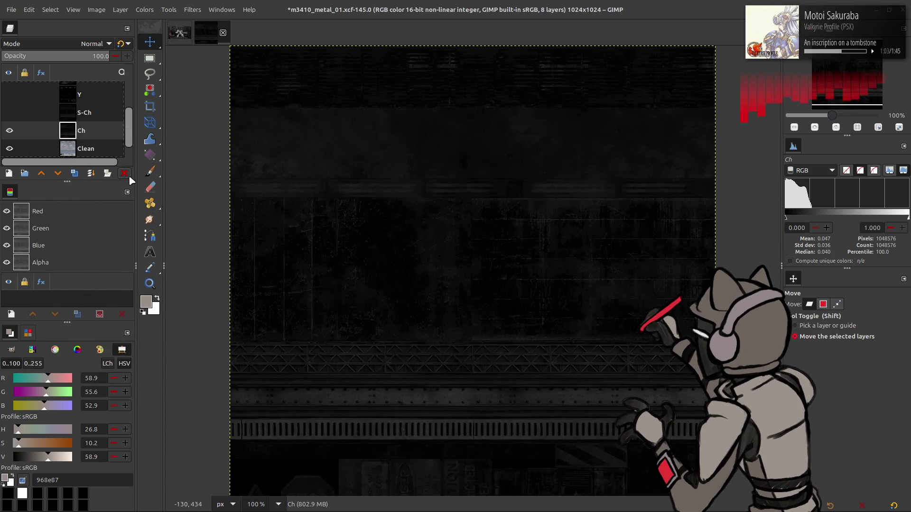
left_click(9, 130)
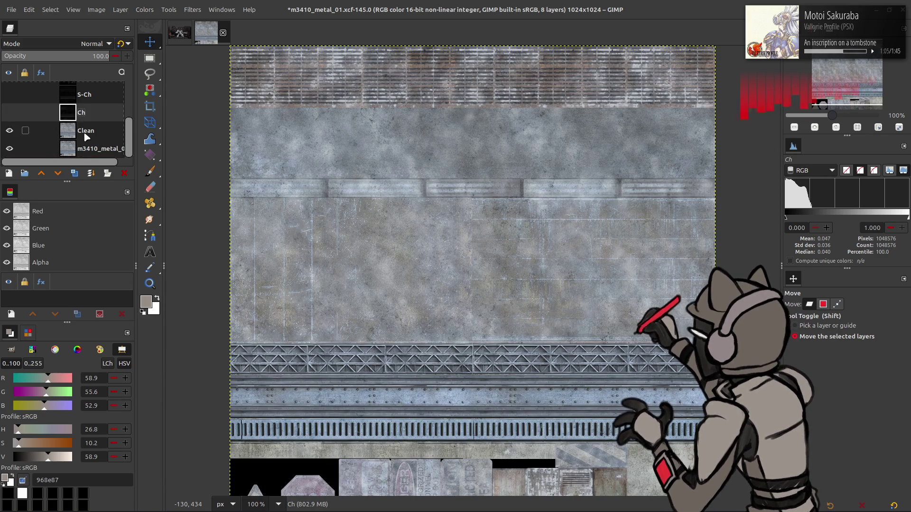
left_click(54, 132)
left_click(75, 173)
left_click(144, 10)
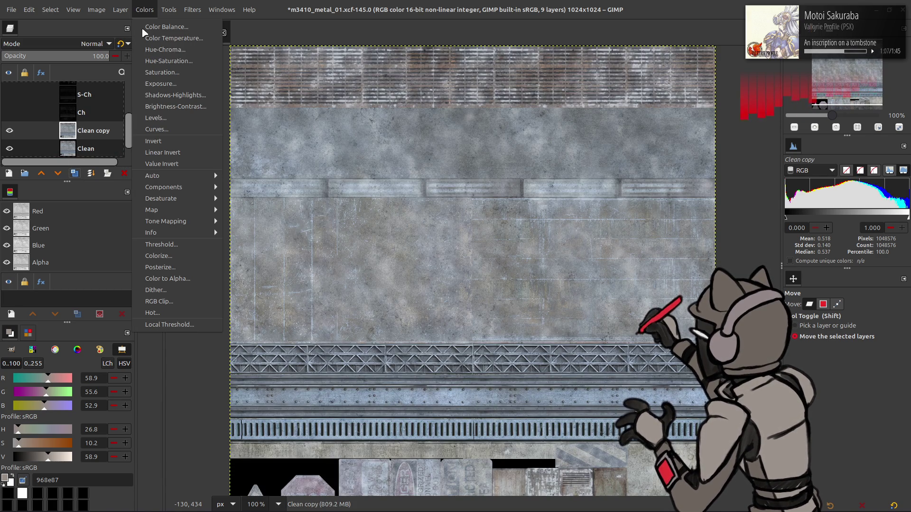
mouse_move(164, 177)
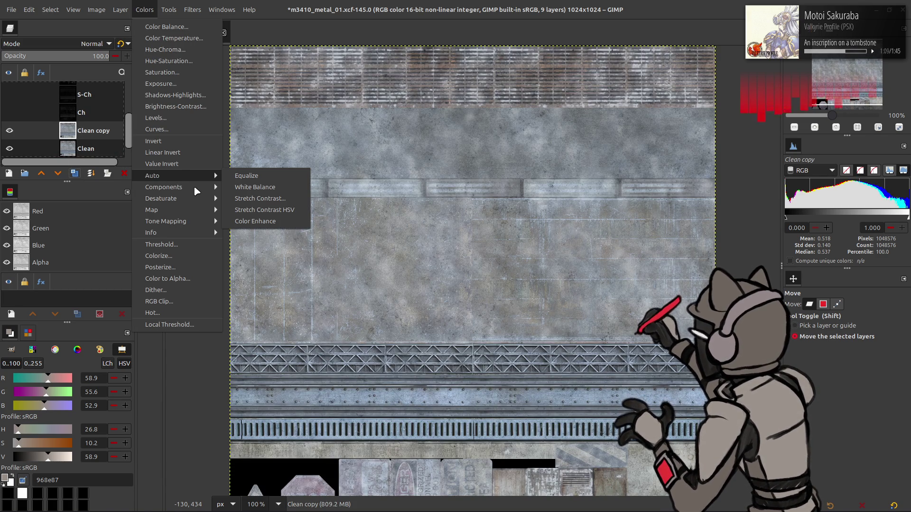
Extract the LAB L lightness component from Clean copy.
left_click(256, 198)
left_click(192, 190)
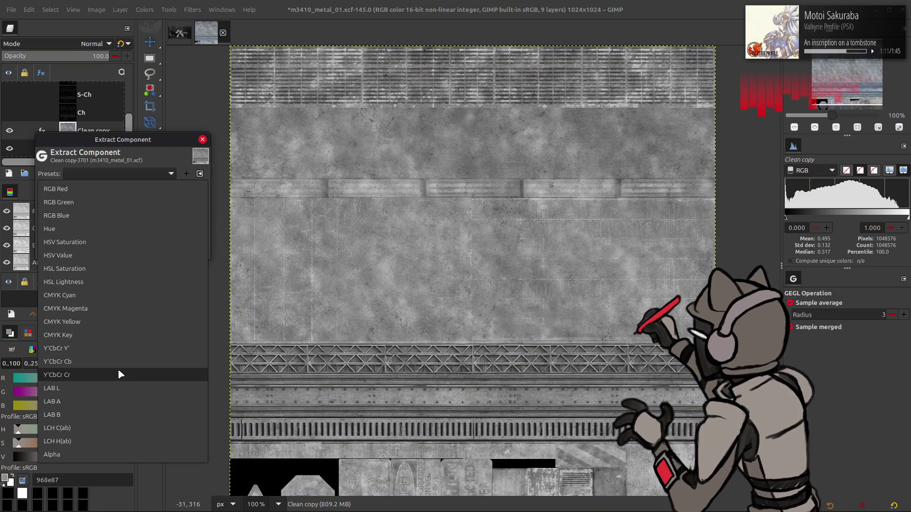
left_click(117, 385)
left_click(144, 191)
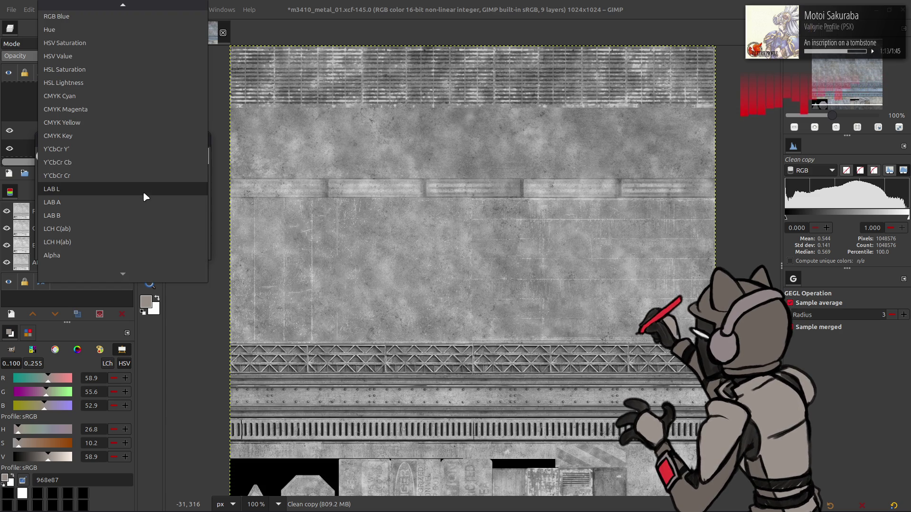
left_click(143, 150)
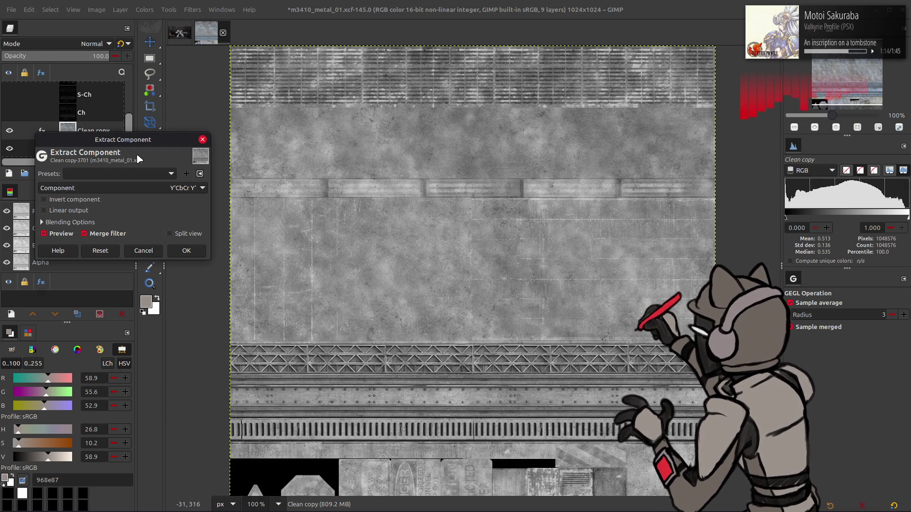
left_click(144, 188)
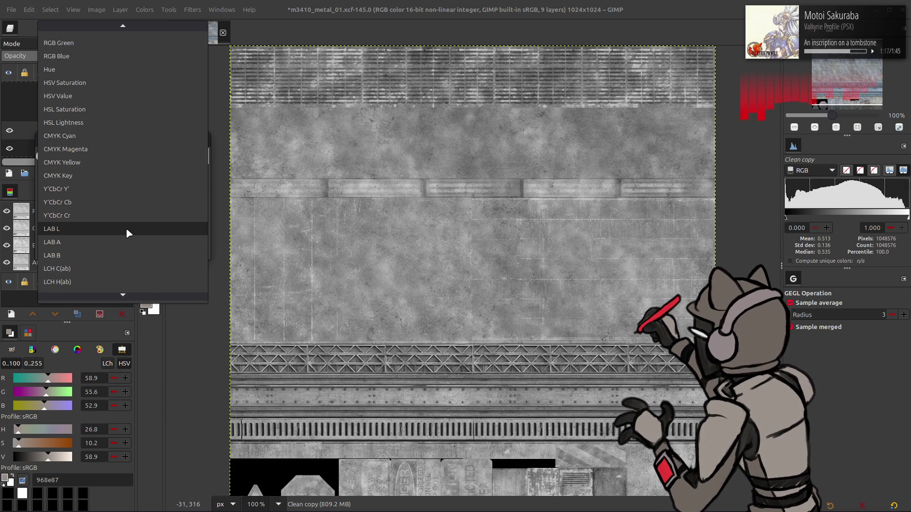
left_click(127, 229)
left_click(186, 249)
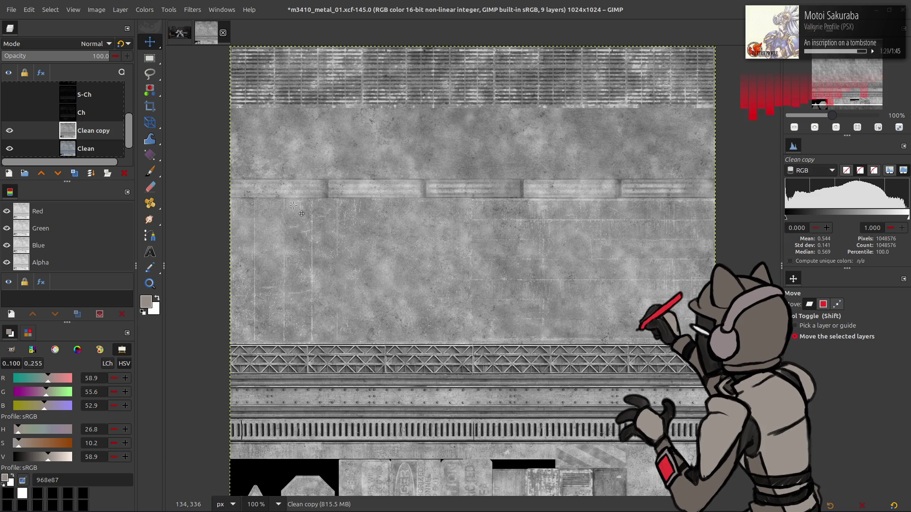
Compare the greyscale copy with Ch, then restore S between S-Ch and Ch.
left_click(9, 132)
left_click(10, 132)
left_click(9, 133)
left_click(9, 133)
left_click(10, 114)
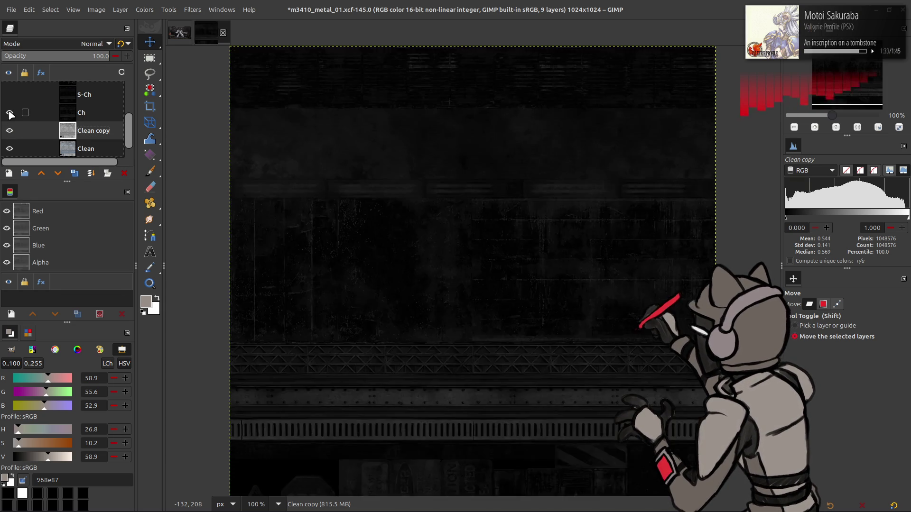
left_click(10, 114)
scroll(11, 114, "up", 1)
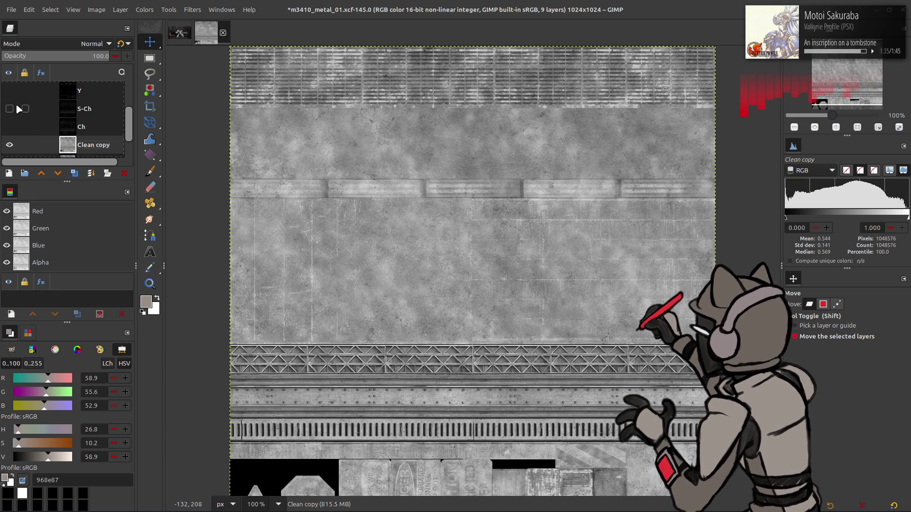
scroll(16, 114, "down", 2)
scroll(16, 115, "up", 3)
scroll(18, 119, "down", 2)
left_click(14, 119)
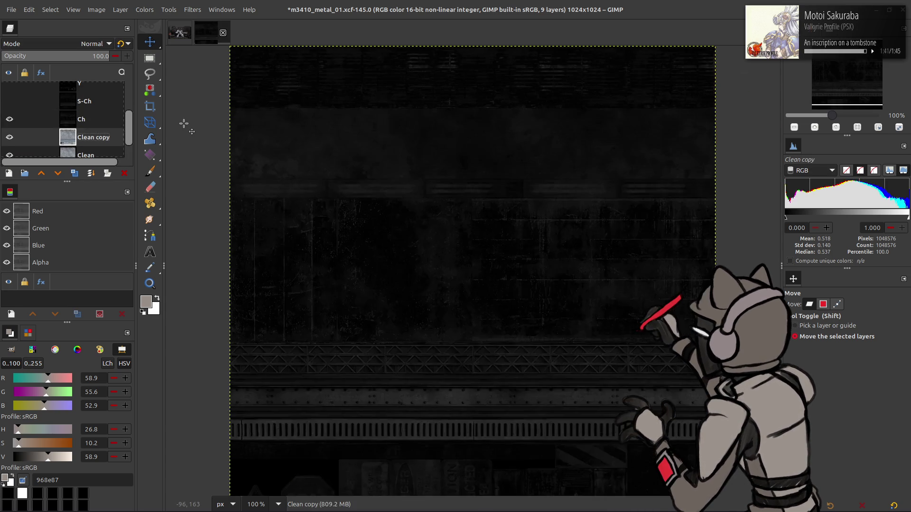
key("ctrl+z")
key("ctrl+z")
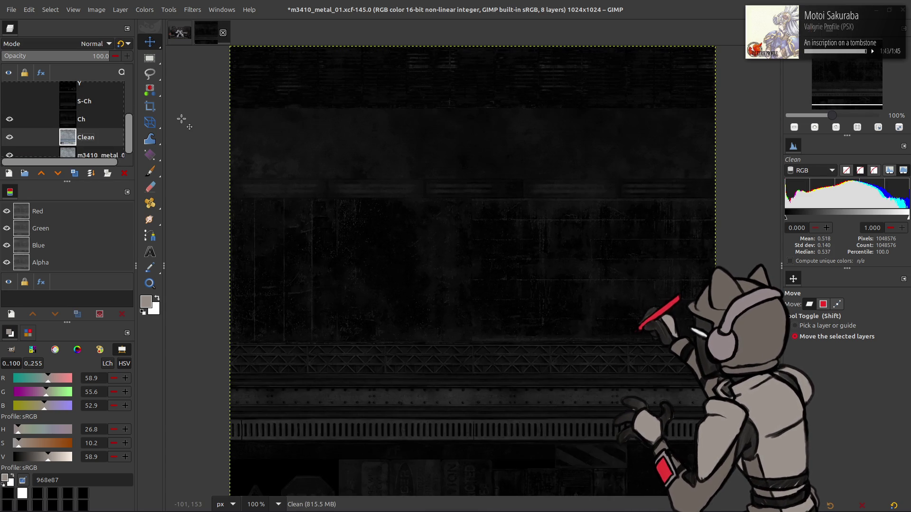
key("ctrl+y")
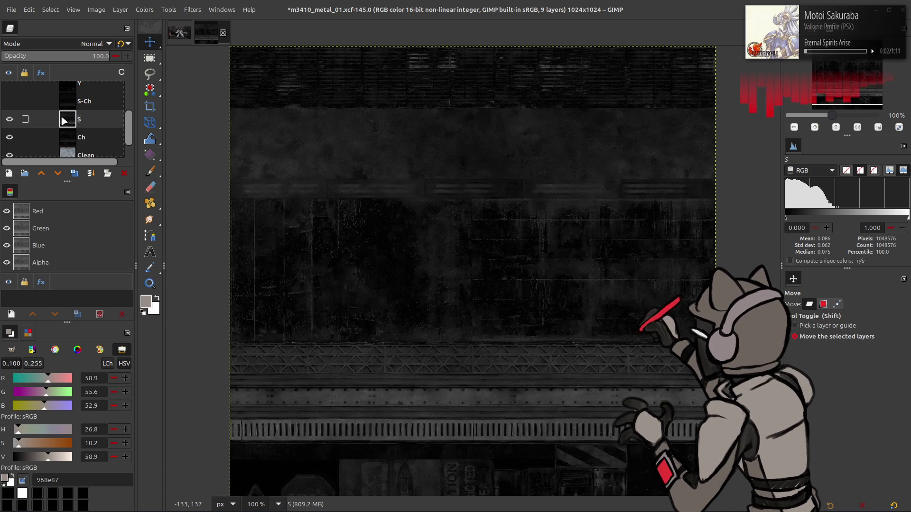
Hide S and Ch, duplicate Clean, and extract its LAB L component.
left_click(10, 119)
left_click(9, 137)
scroll(100, 120, "down", 1)
left_click(102, 124)
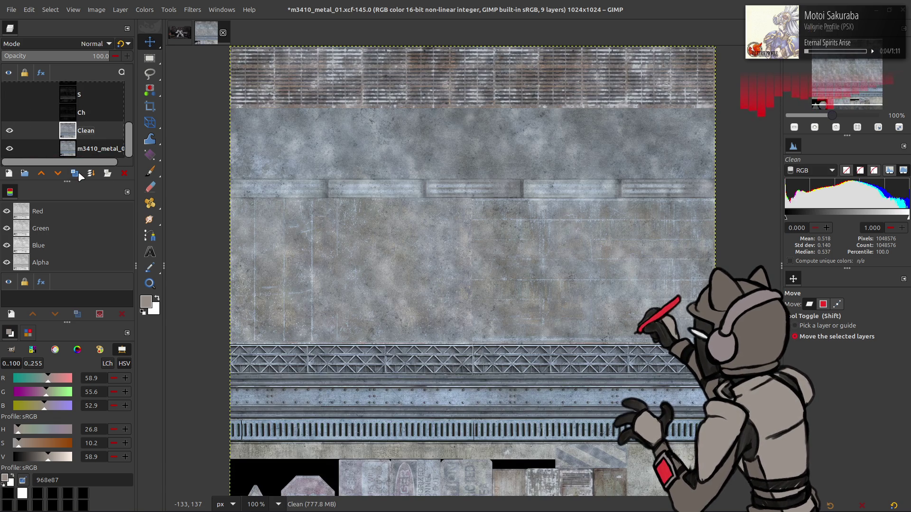
left_click(74, 173)
left_click(144, 10)
mouse_move(210, 187)
left_click(240, 200)
left_click(144, 172)
left_click(143, 172)
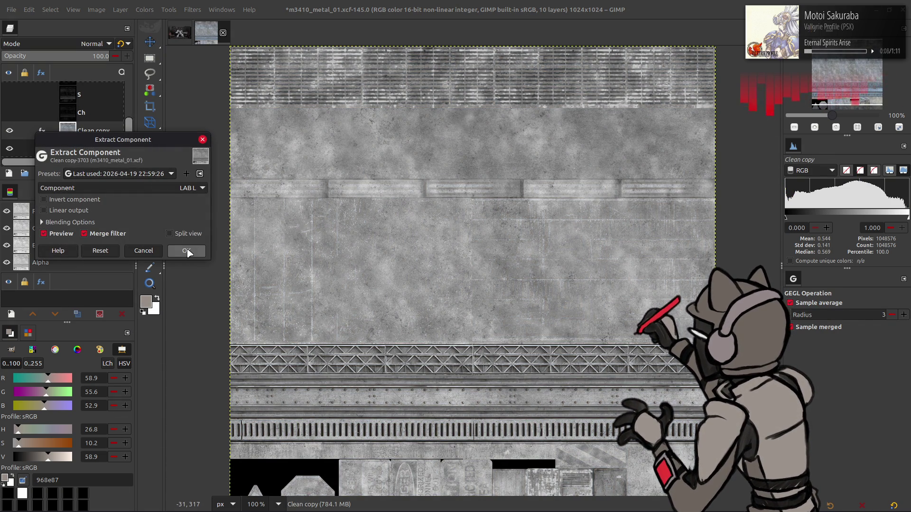
left_click(189, 249)
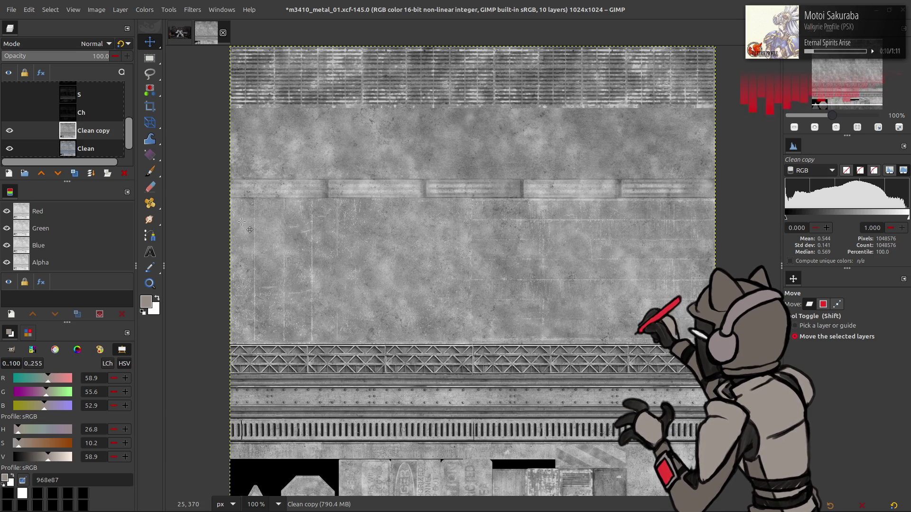
Toggle Ch and S to compare, then duplicate the S-Ch layer.
scroll(25, 114, "up", 1)
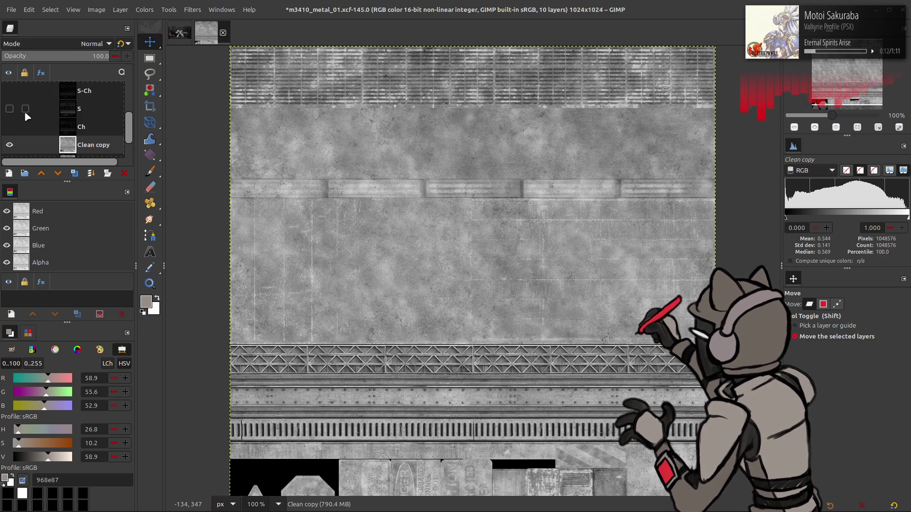
left_click(9, 126)
left_click(9, 126)
left_click(9, 127)
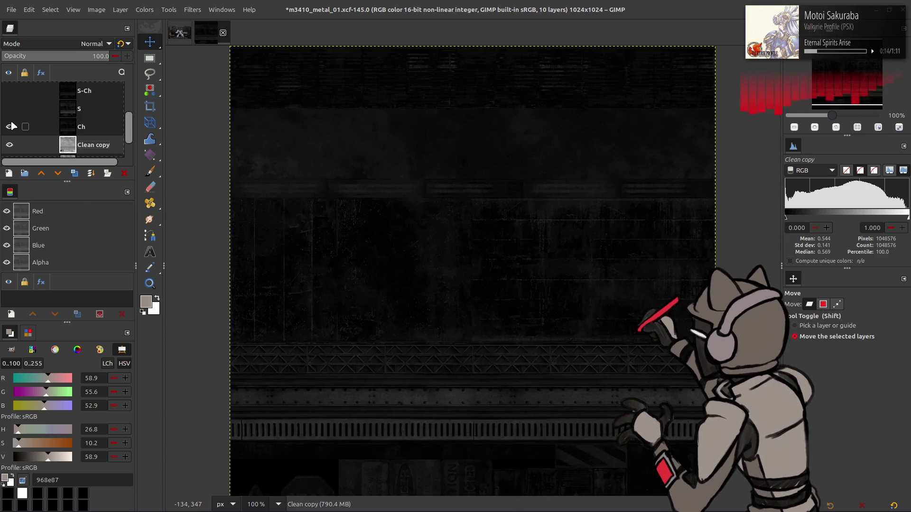
left_click(9, 109)
left_click(10, 109)
left_click(10, 110)
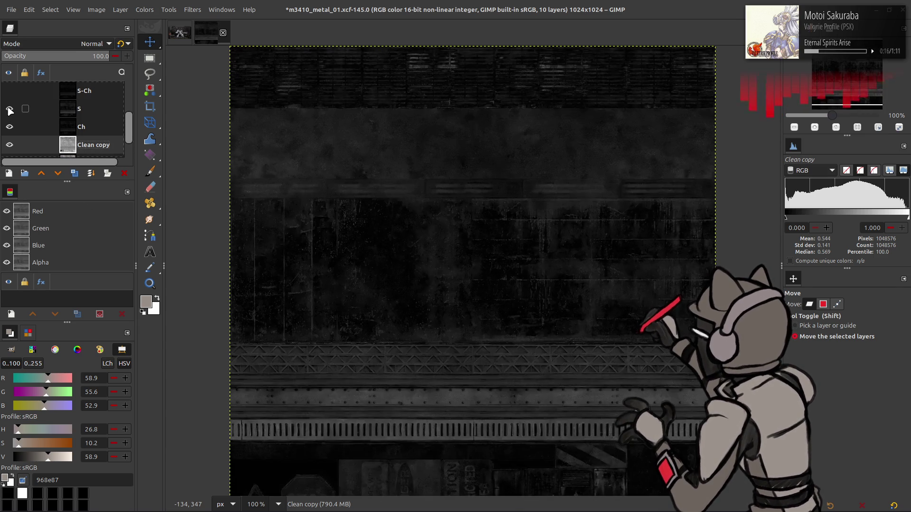
left_click(9, 109)
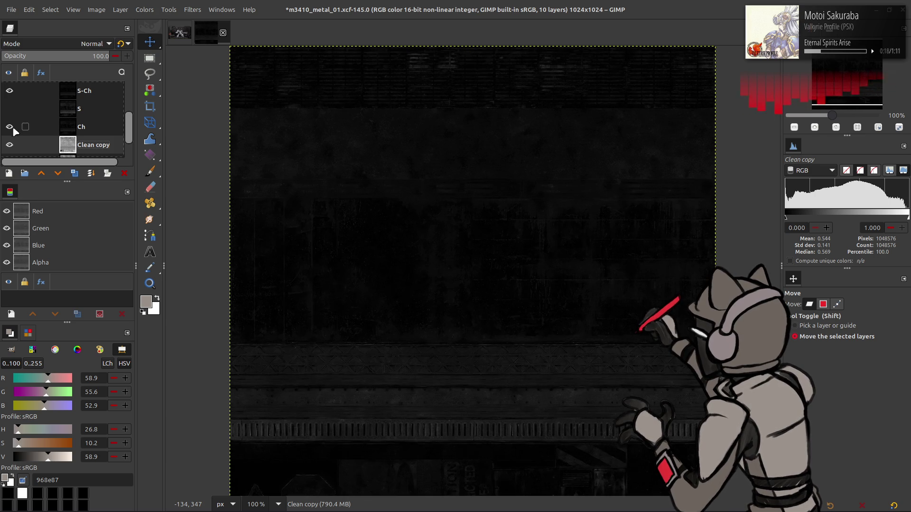
left_click(84, 93)
left_click(75, 174)
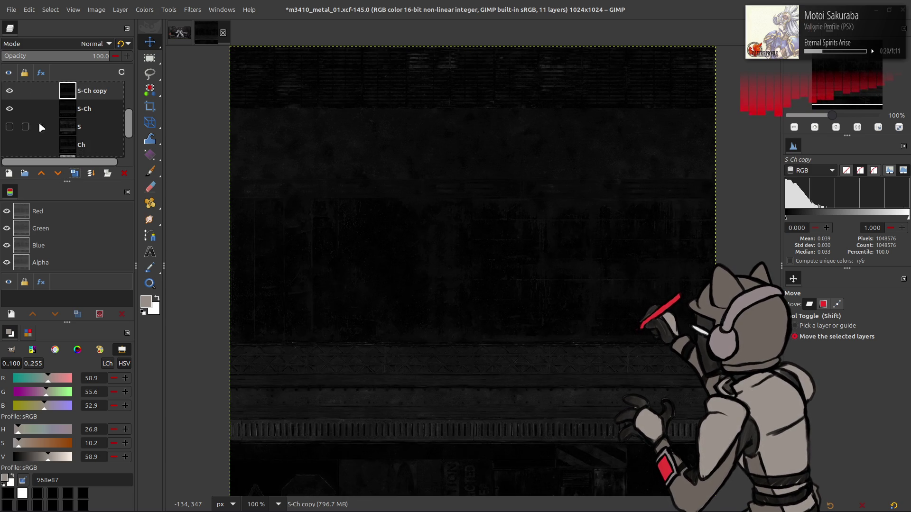
Stretch the contrast of S-Ch copy using non-linear components.
left_click(145, 10)
mouse_move(195, 177)
left_click(242, 199)
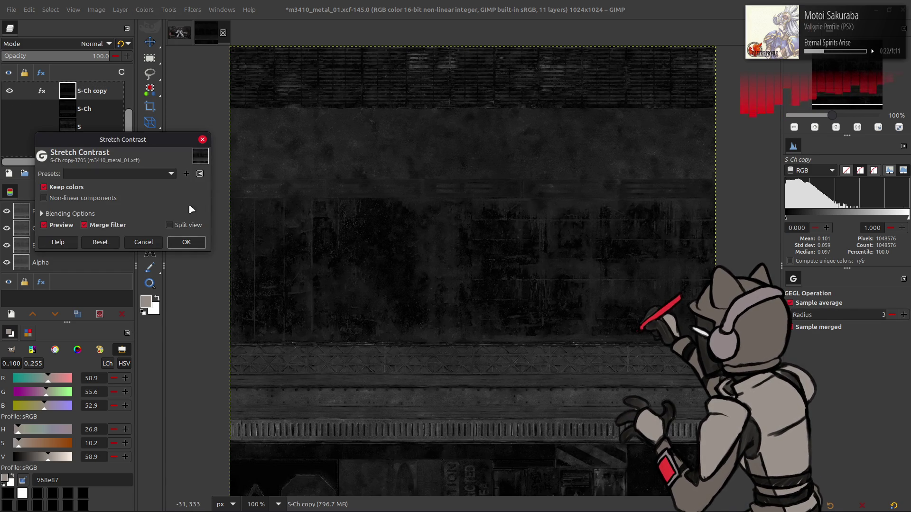
left_click(97, 203)
left_click(186, 243)
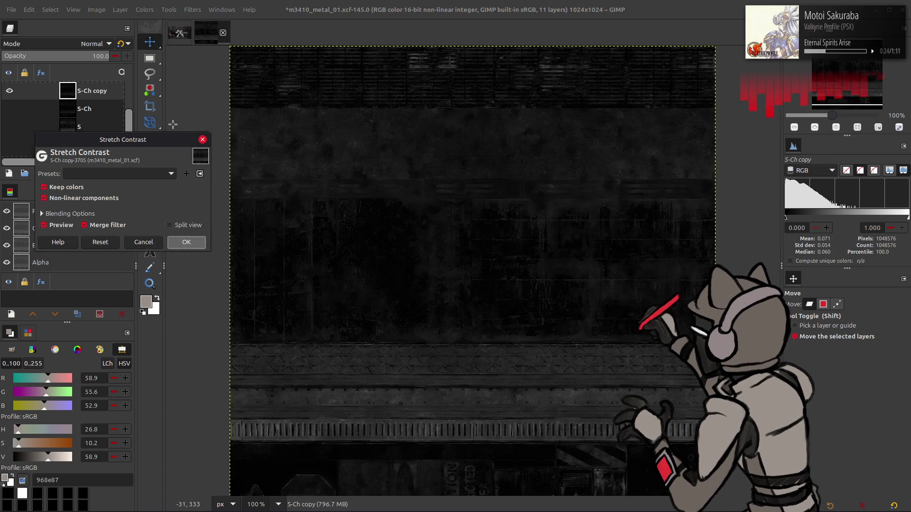
Apply Levels to S-Ch copy with the high input set to 40.
left_click(145, 9)
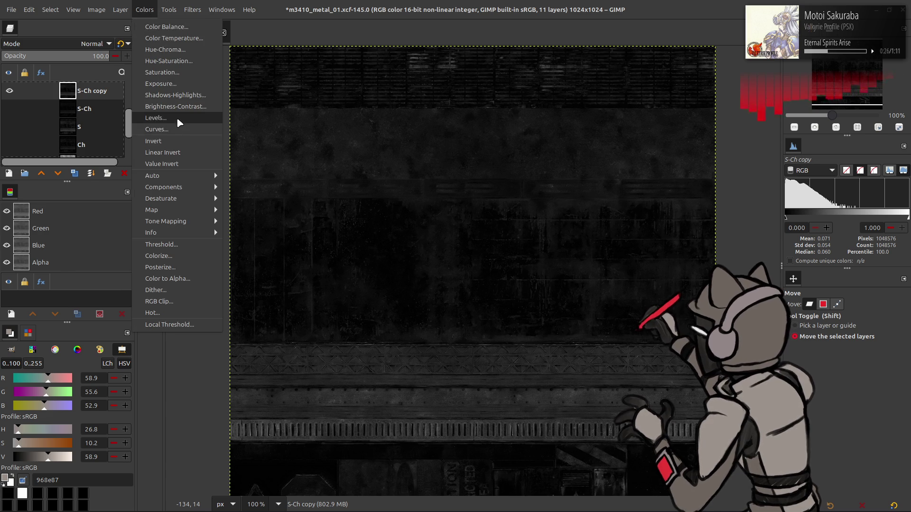
left_click(177, 118)
triple_click(258, 268)
type("40")
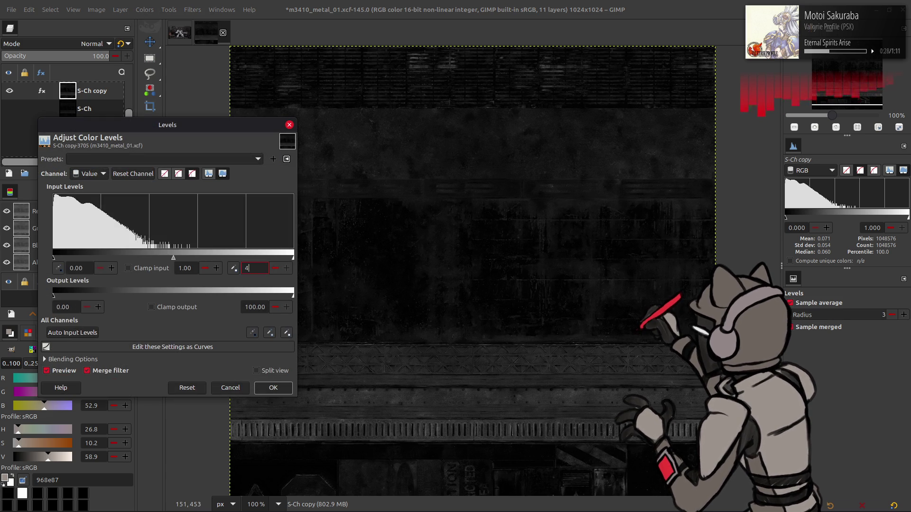
key("Return")
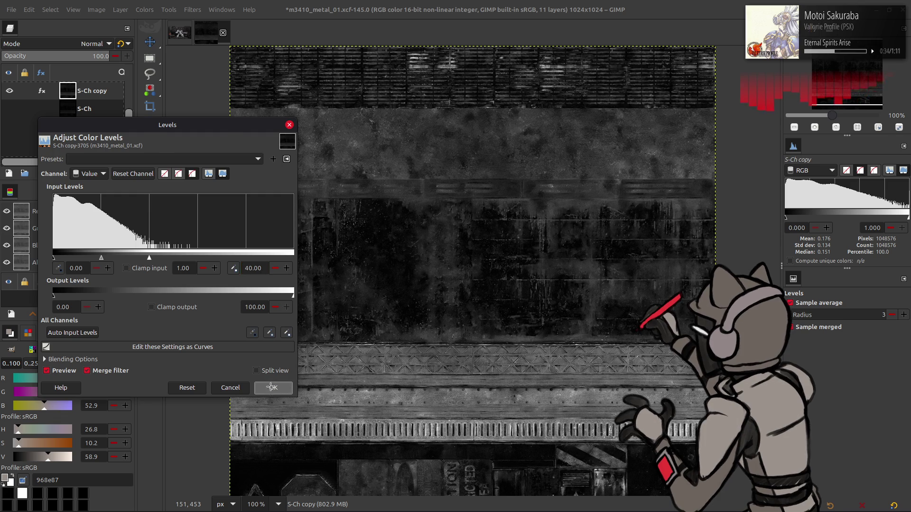
left_click(273, 389)
scroll(304, 239, "down", 2)
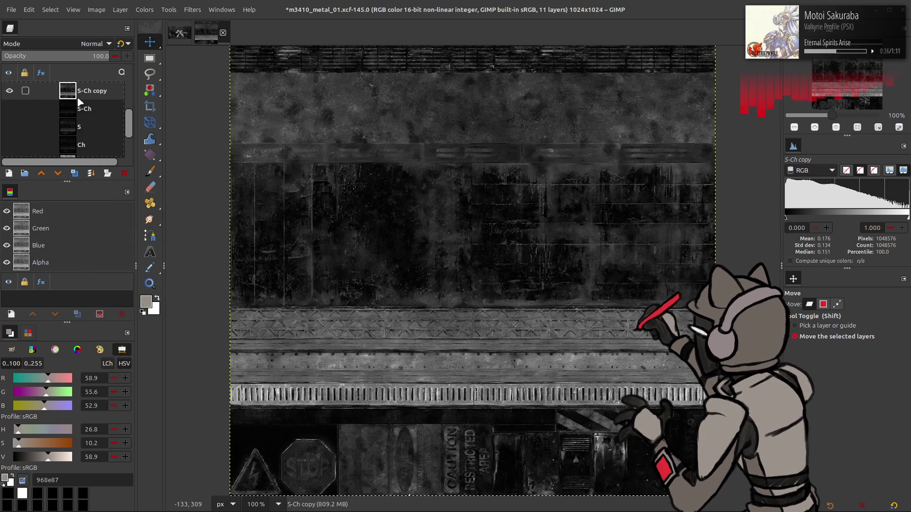
Move S-Ch copy above Clean copy and invert its colours, comparing with it hidden and shown.
mouse_move(89, 95)
left_mouse_down()
mouse_move(87, 145)
mouse_move(88, 135)
left_mouse_up()
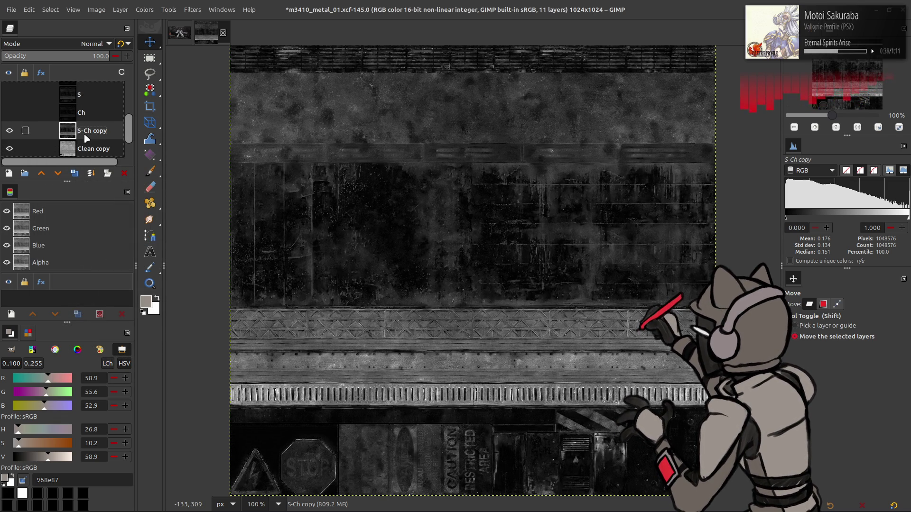
left_click(14, 130)
left_click(9, 130)
left_click(144, 9)
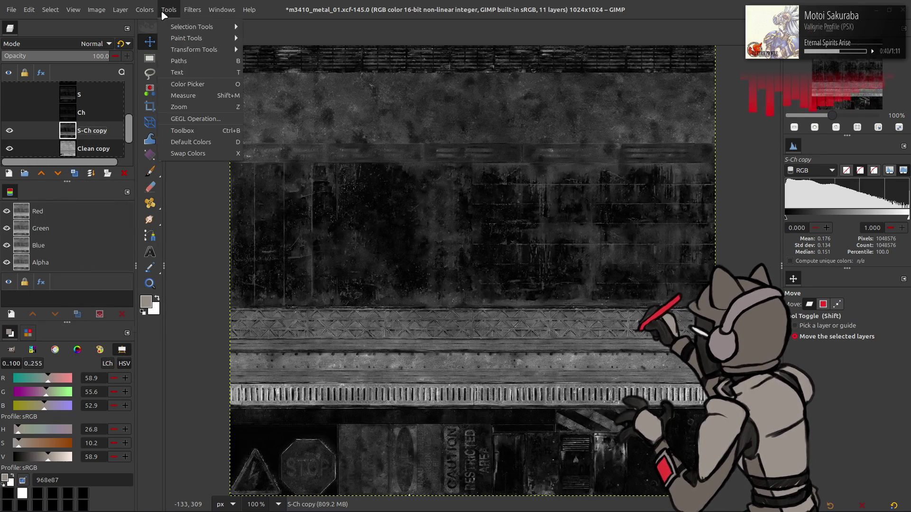
left_click(169, 126)
left_click(9, 131)
left_click(10, 130)
left_click(9, 130)
left_click(10, 130)
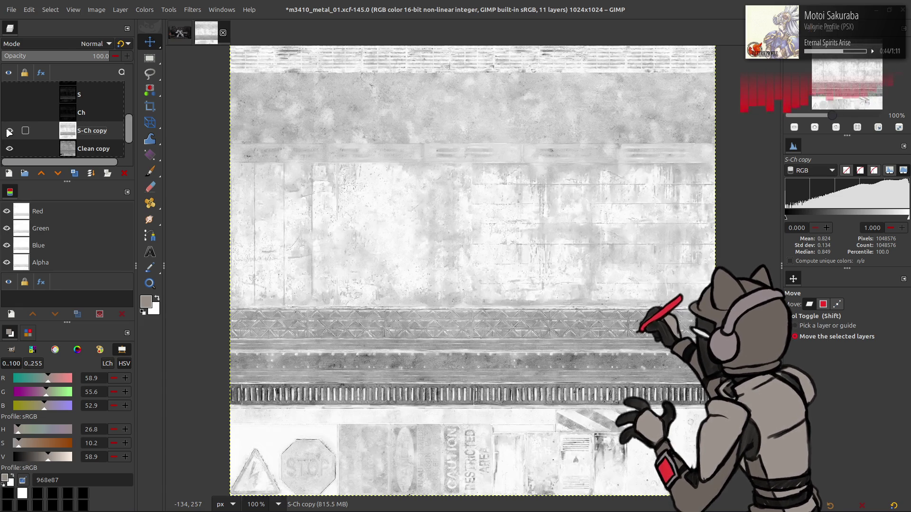
Try S-Ch copy in Multiply, then legacy Multiply blend mode, comparing the result.
left_click(71, 43)
left_click(62, 209)
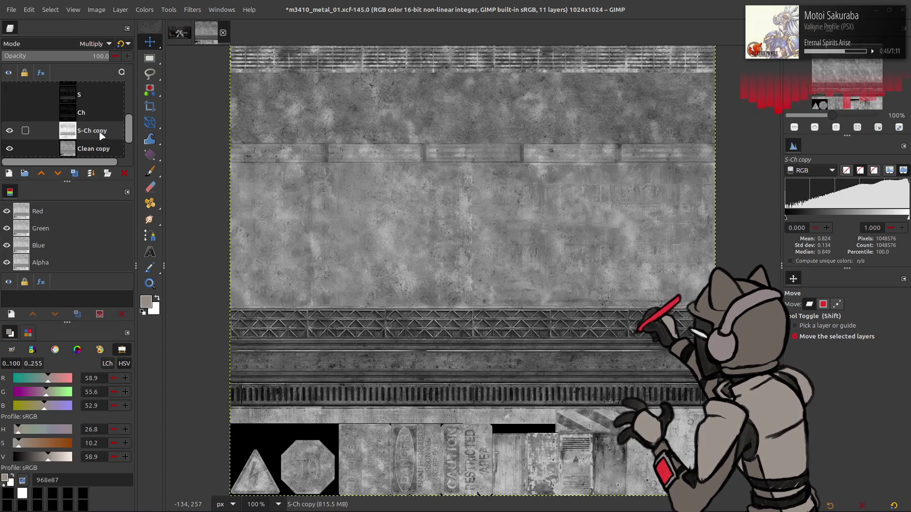
left_click(128, 44)
left_click(10, 131)
left_click(10, 131)
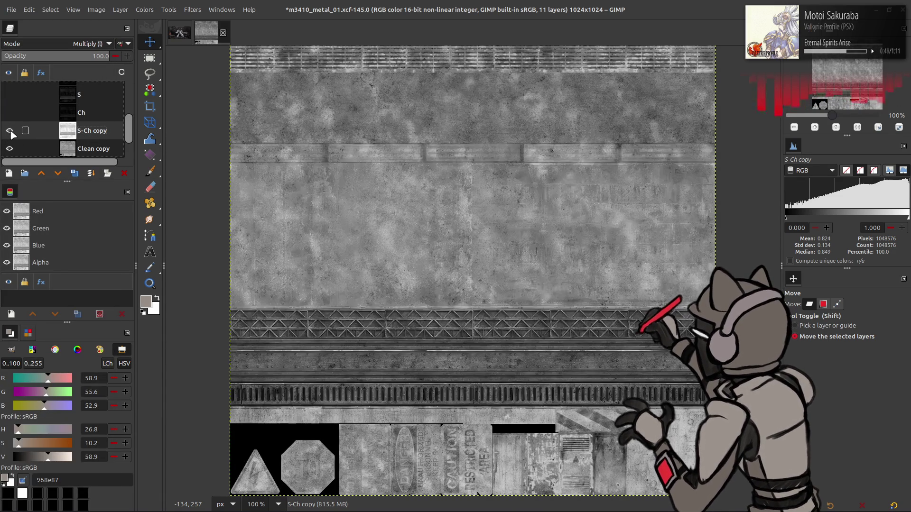
left_click(9, 131)
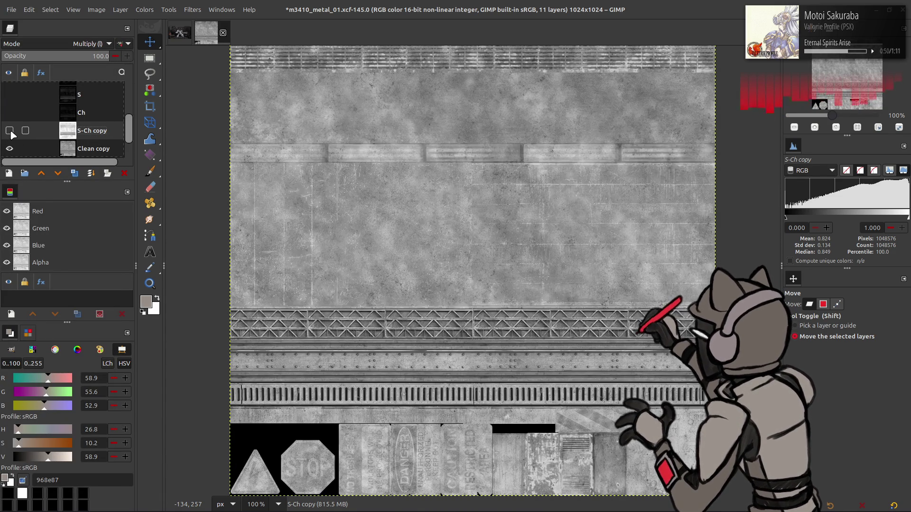
left_click(10, 131)
left_click(9, 131)
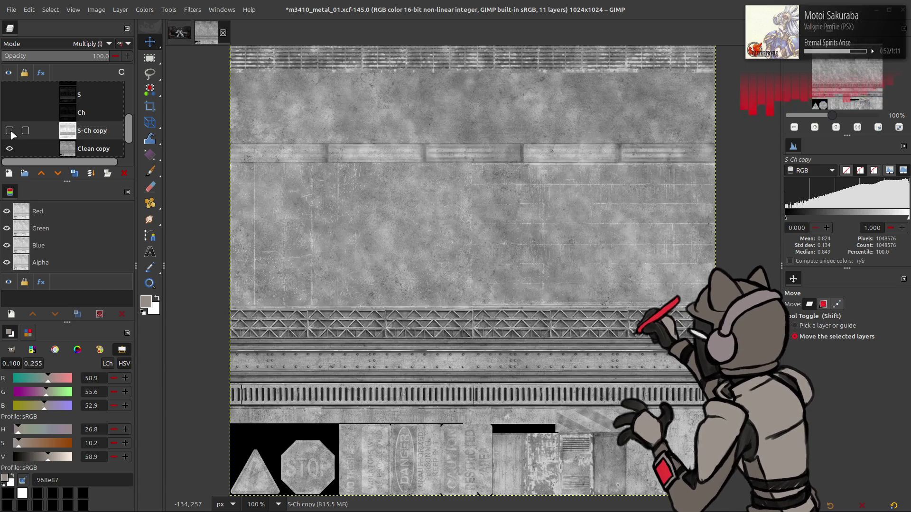
left_click(10, 130)
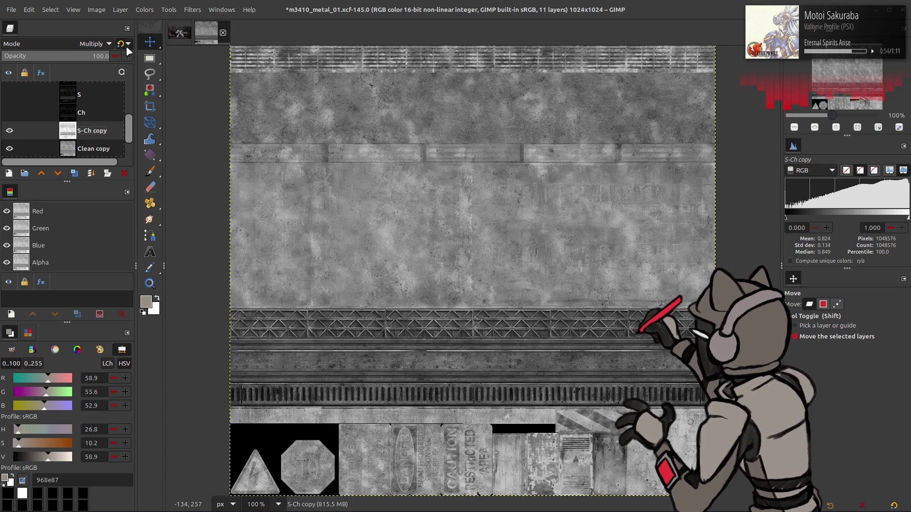
Switch S-Ch copy to Linear burn and compare it against the Clean copy texture.
left_click(128, 44)
scroll(99, 44, "down", 2)
left_click(9, 130)
left_click(10, 131)
left_click(10, 131)
left_click(10, 148)
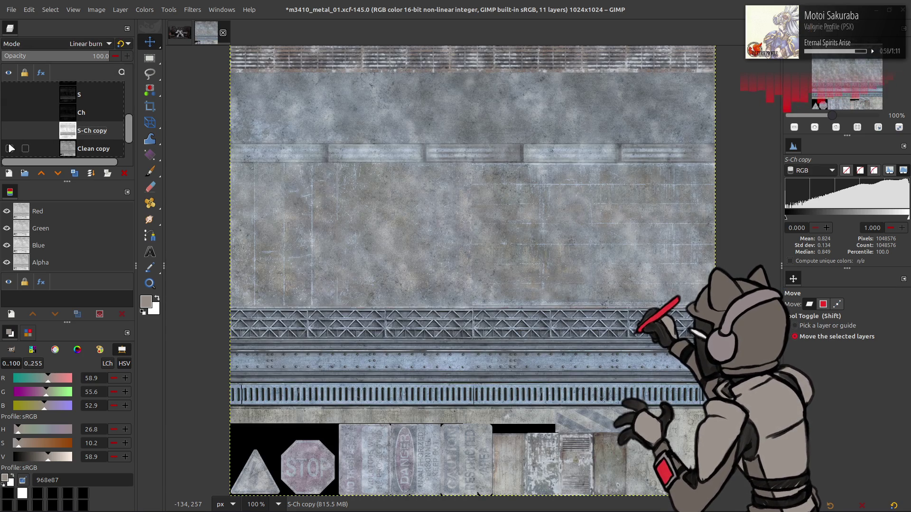
left_click(10, 131)
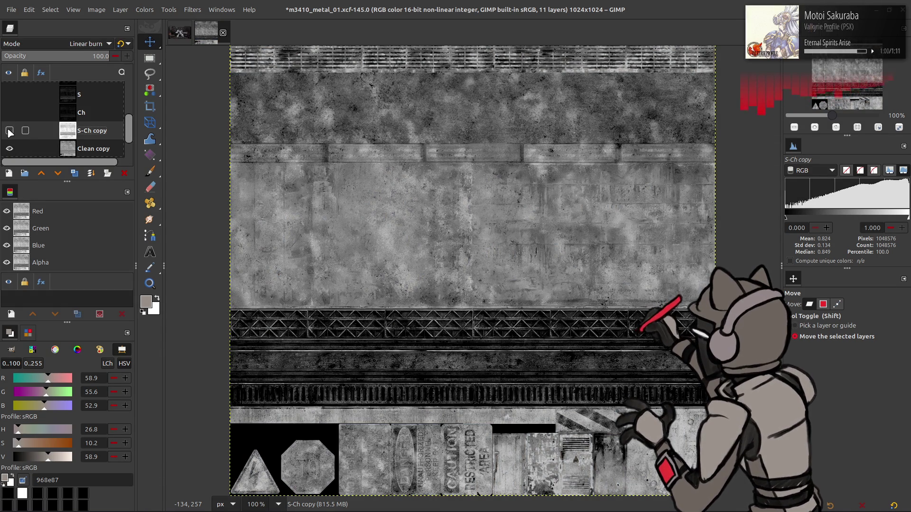
left_click(9, 131)
left_click(10, 131)
left_click(10, 131)
left_click(10, 132)
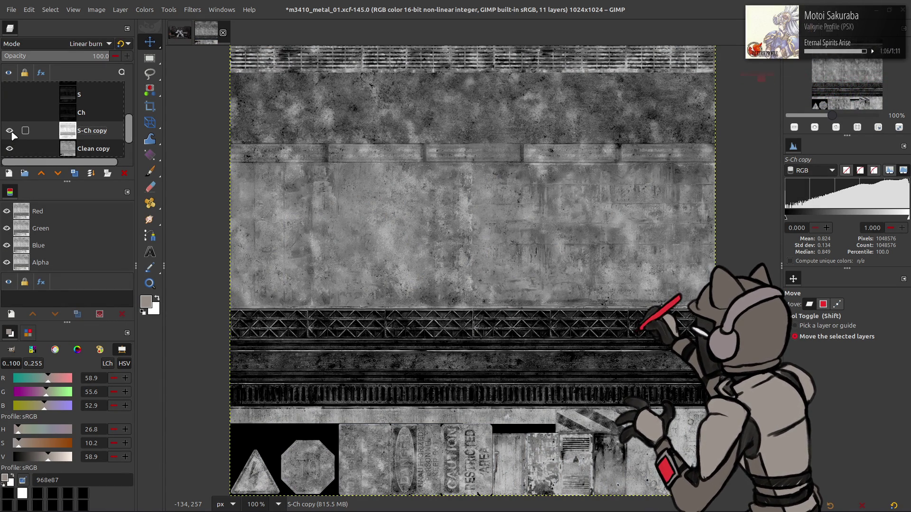
scroll(51, 116, "up", 3)
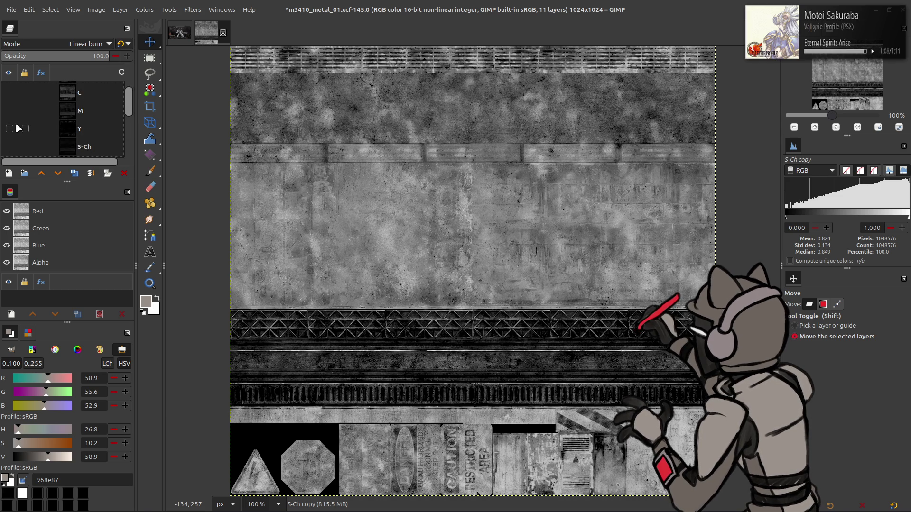
Duplicate the C channel layer and place C copy above S-Ch copy.
left_click(50, 116)
left_click(74, 173)
left_click_drag(82, 108, 84, 155)
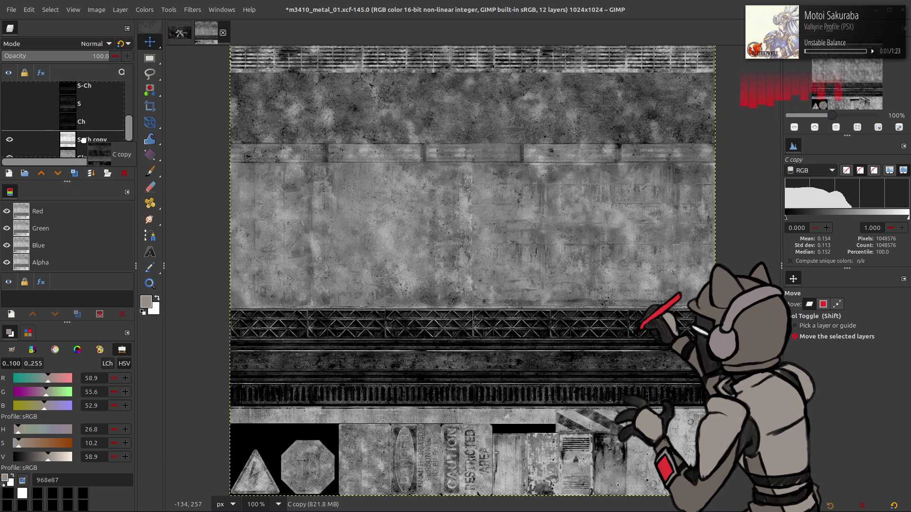
left_click(11, 117)
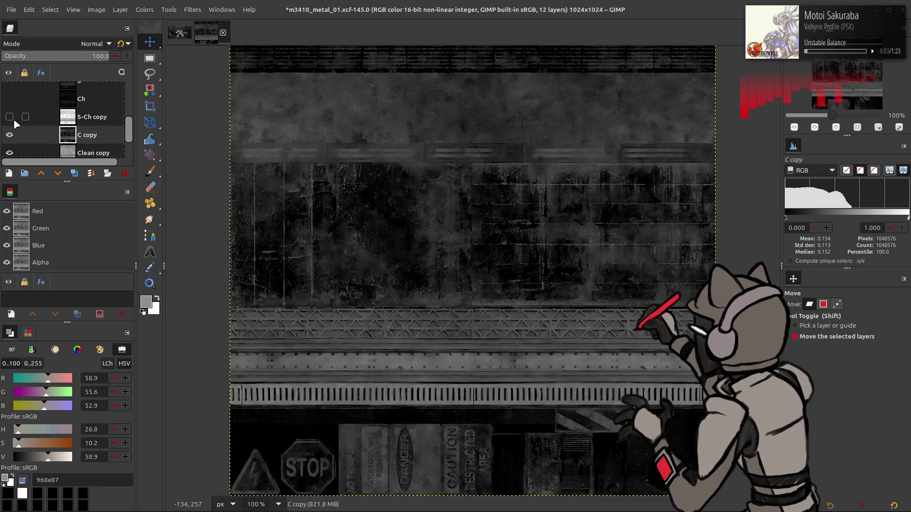
left_click(9, 117)
left_click(90, 117)
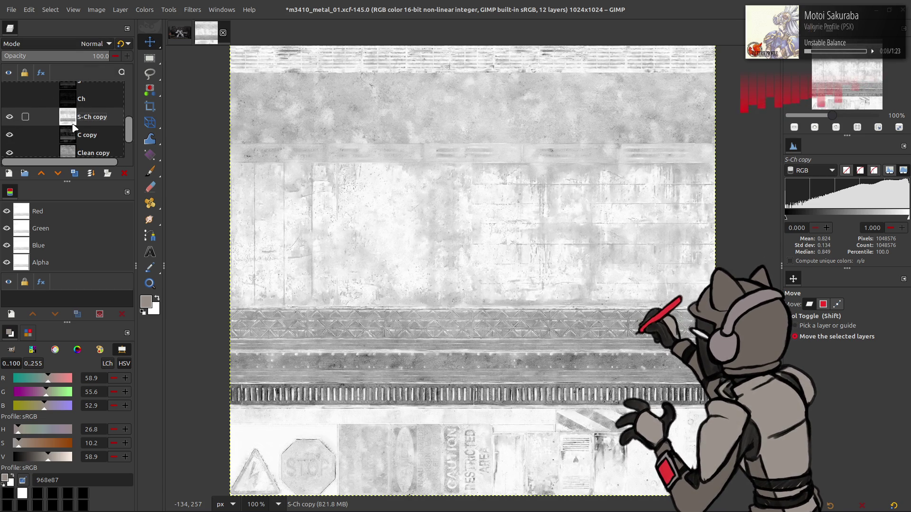
left_click_drag(79, 135, 78, 112)
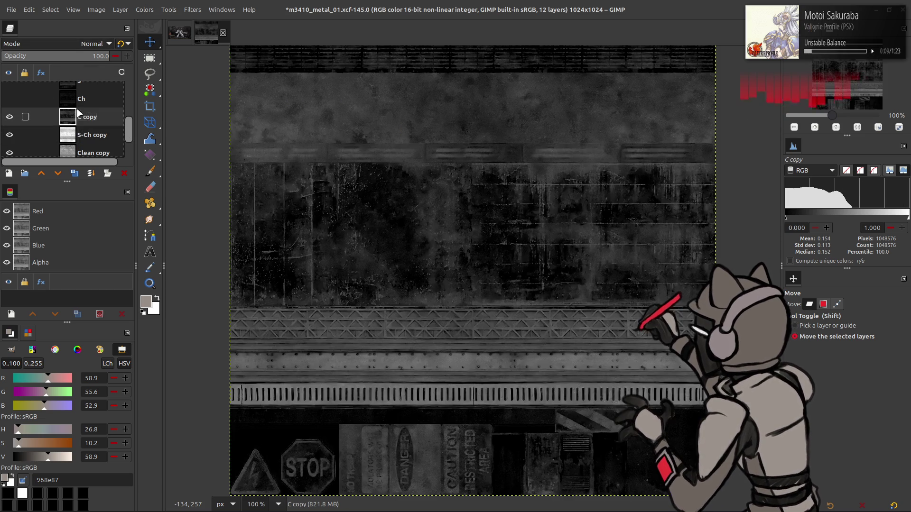
Set C copy to legacy Multiply blending and compare it toggled on and off.
left_click(95, 44)
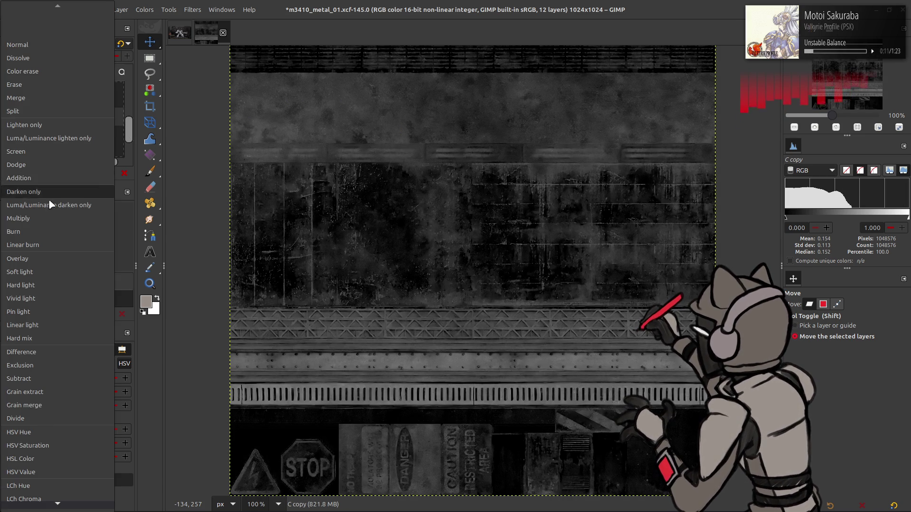
left_click(53, 213)
left_click(121, 44)
left_click(16, 117)
left_click(16, 116)
left_click(9, 116)
left_click(14, 116)
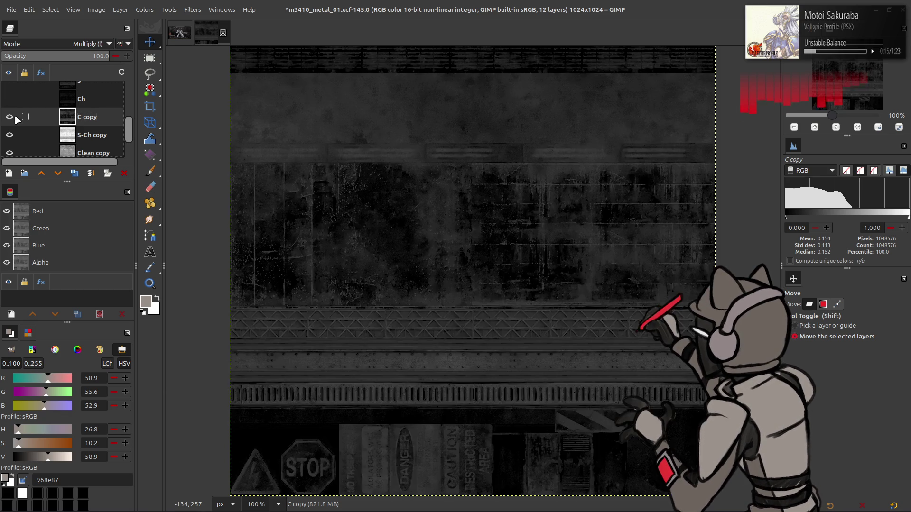
left_click(7, 120)
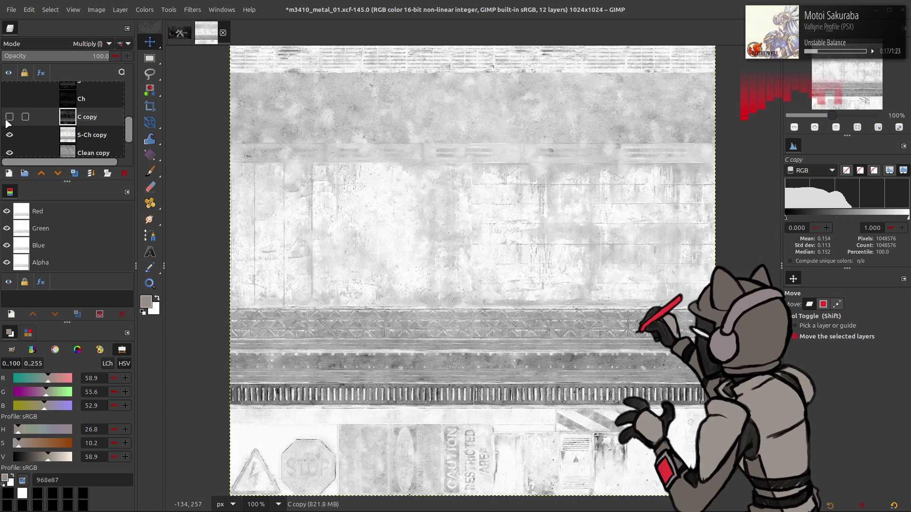
left_click(9, 117)
Invert the S-Ch copy layer and check the blend beneath C copy.
left_click(91, 134)
left_click(144, 10)
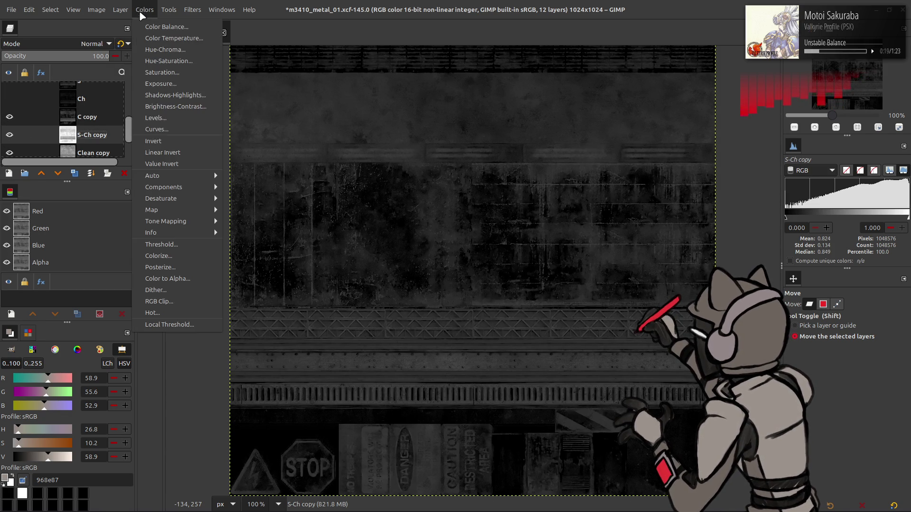
left_click(158, 141)
left_click(10, 117)
left_click(10, 116)
Invert C copy in Multiply mode and compare the blend by toggling it.
left_click(88, 117)
left_click(95, 43)
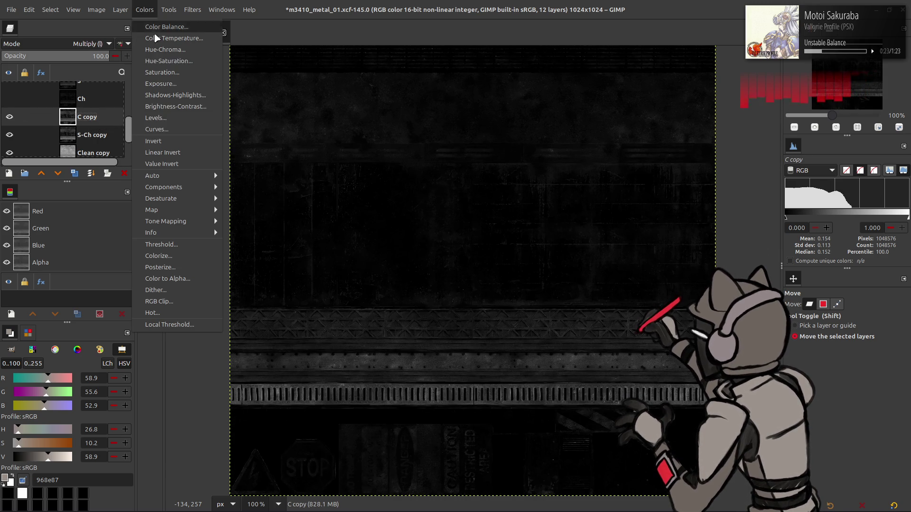
left_click(163, 135)
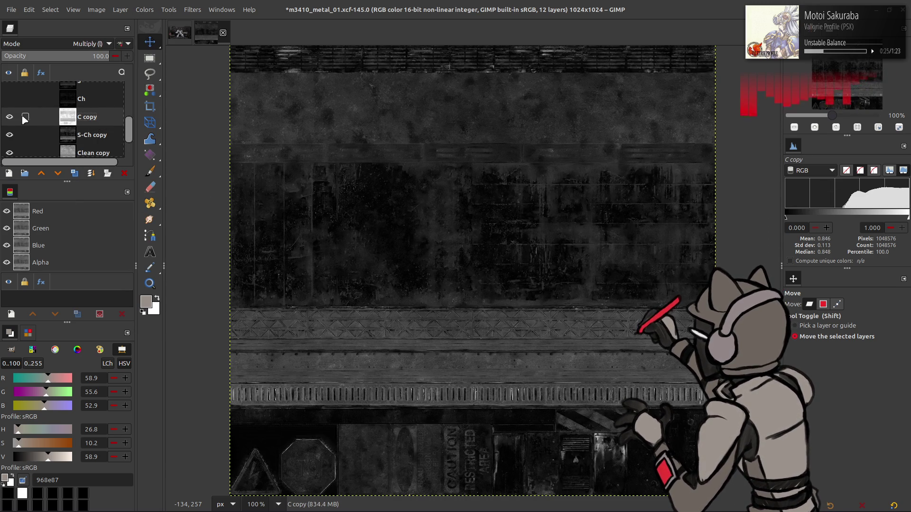
left_click(10, 117)
left_click(10, 118)
left_click(10, 117)
left_click(9, 117)
left_click(9, 118)
left_click(9, 118)
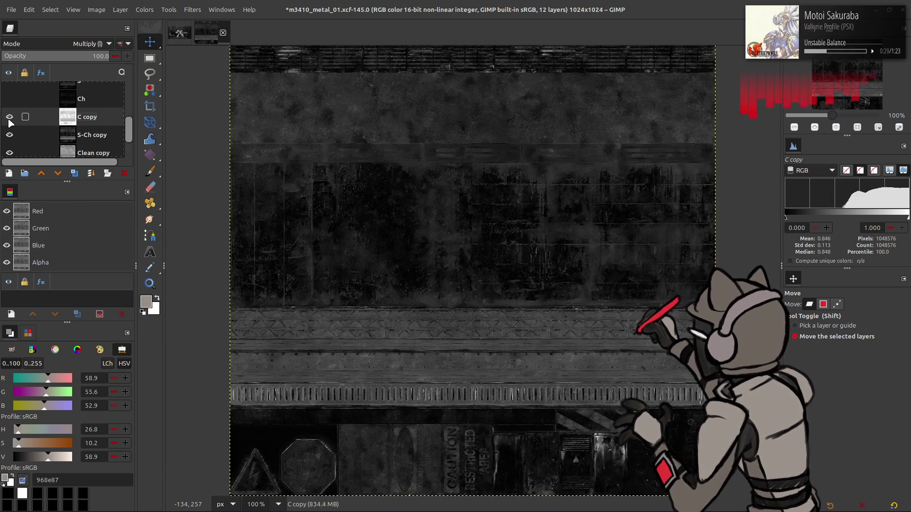
Merge C copy down into S-Ch copy with Ctrl+M.
scroll(93, 44, "down", 2)
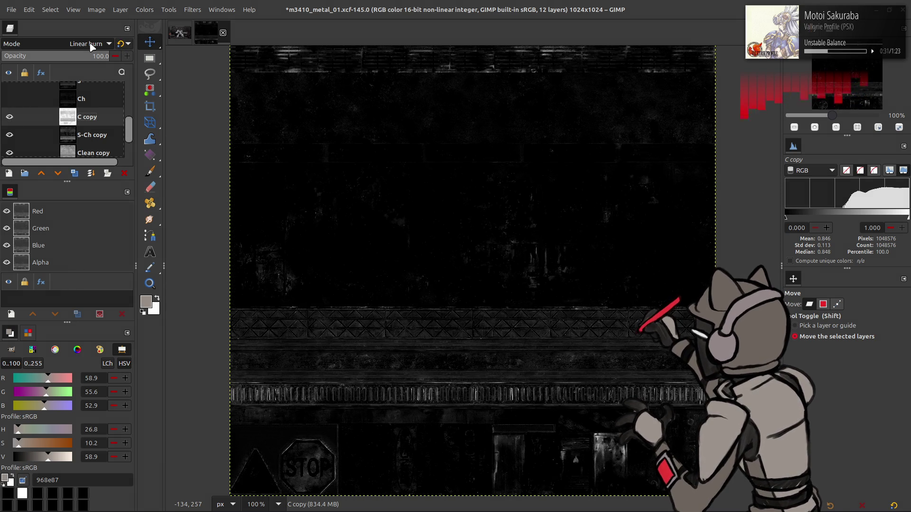
scroll(92, 45, "up", 2)
scroll(114, 47, "down", 2)
scroll(113, 47, "up", 2)
key("ctrl+m")
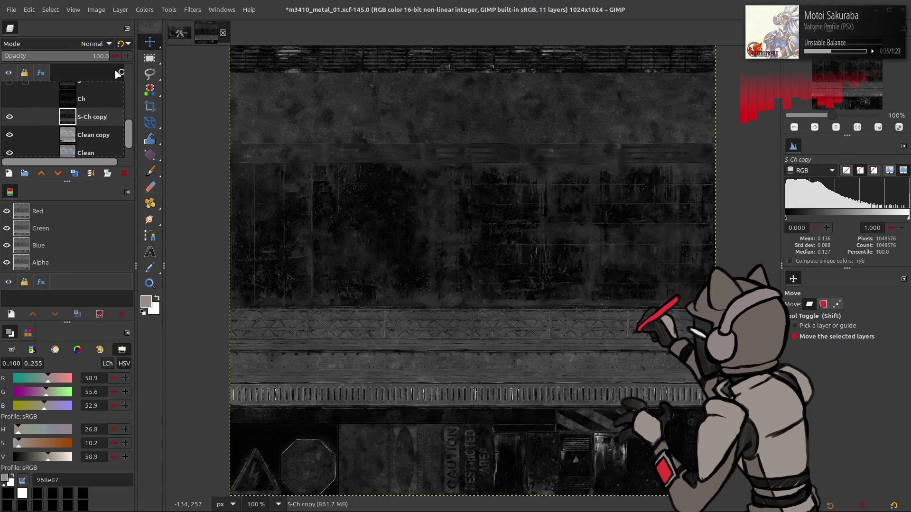
Invert S-Ch copy and set it to Multiply blending.
left_click(145, 10)
left_click(159, 138)
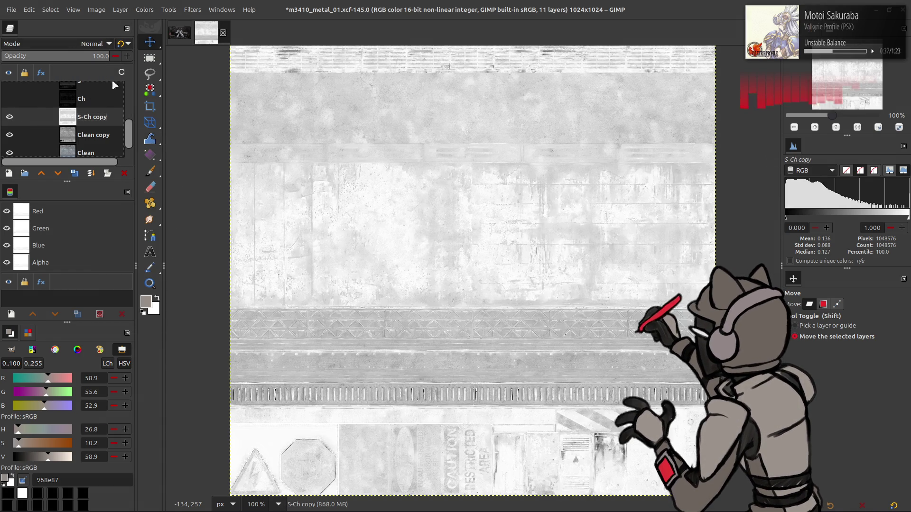
left_click(93, 43)
left_click(65, 218)
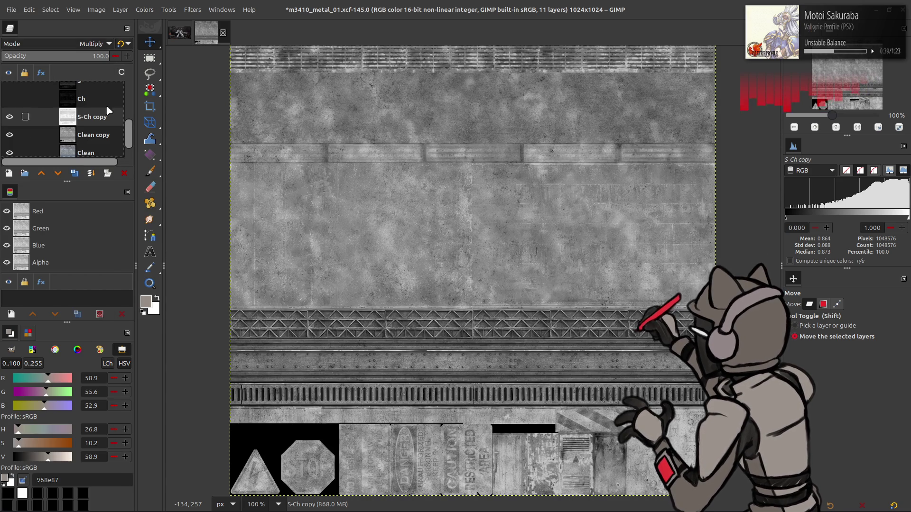
scroll(111, 47, "down", 4)
scroll(110, 46, "up", 2)
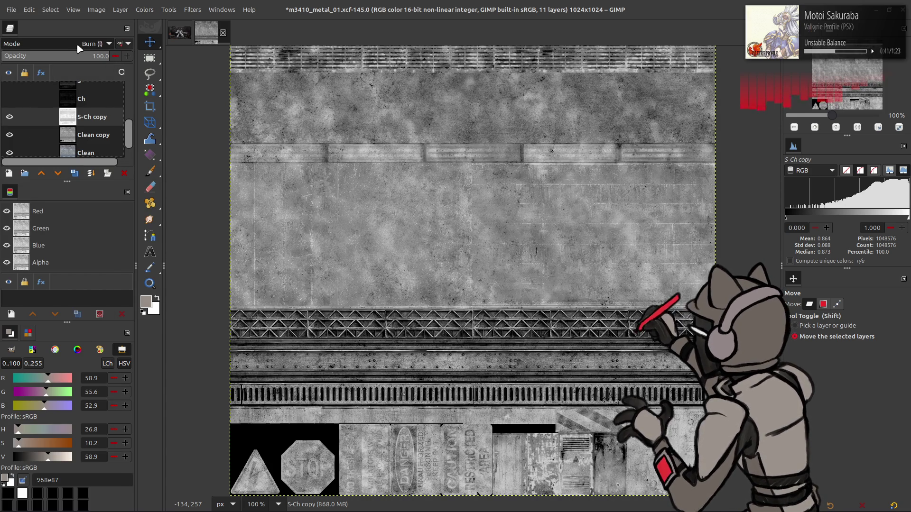
scroll(110, 47, "down", 1)
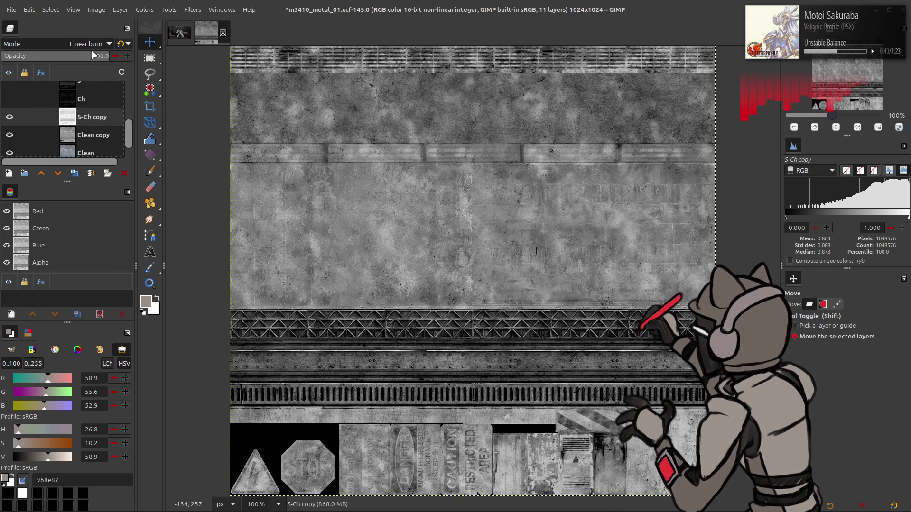
left_click(10, 117)
left_click(10, 118)
left_click(10, 117)
left_click(10, 117)
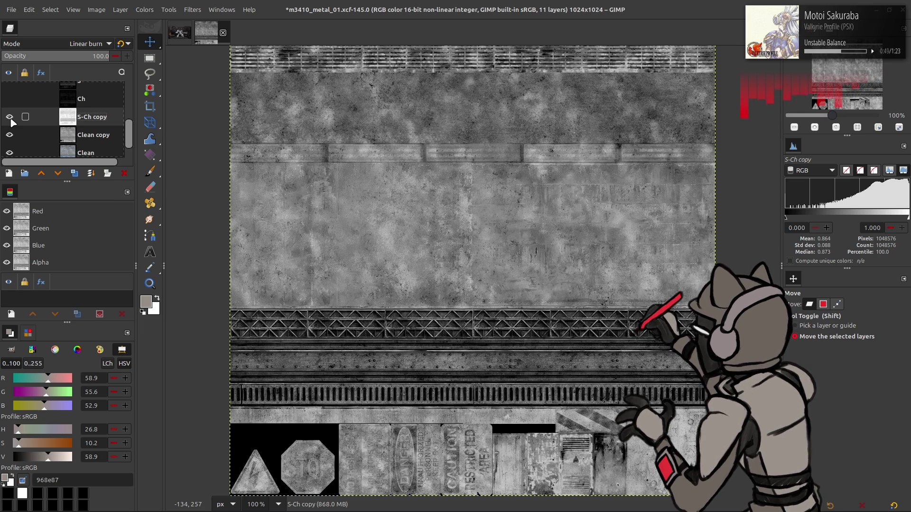
Toggle S-Ch copy's visibility repeatedly to judge the inverted blend over the texture.
scroll(75, 44, "up", 1)
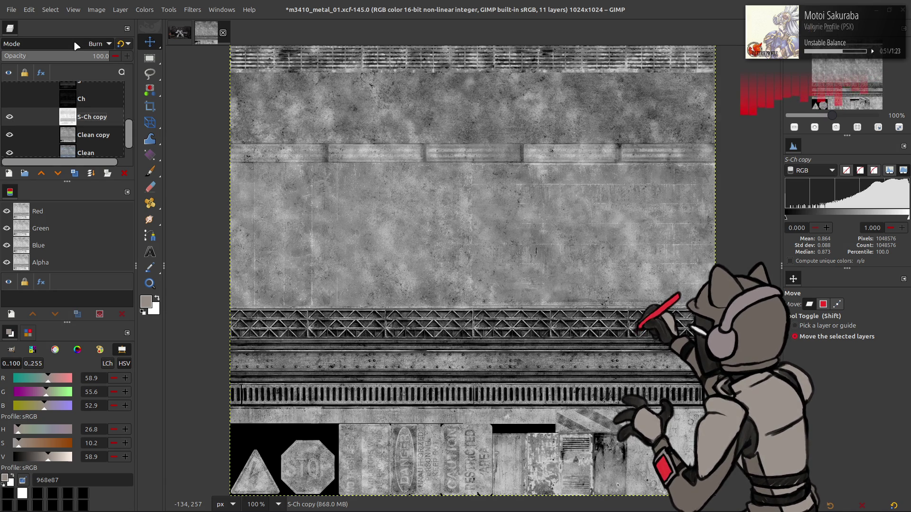
scroll(75, 44, "down", 1)
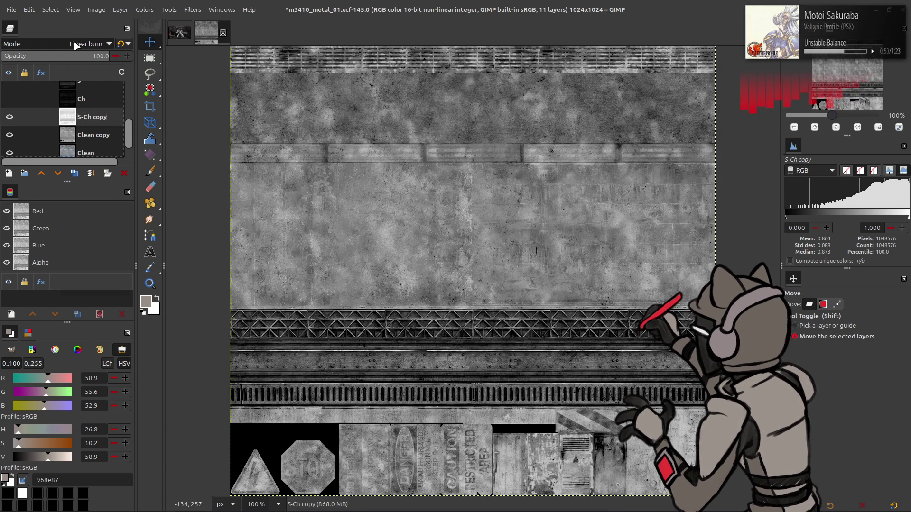
left_click(9, 117)
left_click(9, 117)
left_click(10, 116)
left_click(9, 117)
left_click(10, 117)
left_click(9, 117)
left_click(10, 117)
left_click(9, 116)
left_click(10, 116)
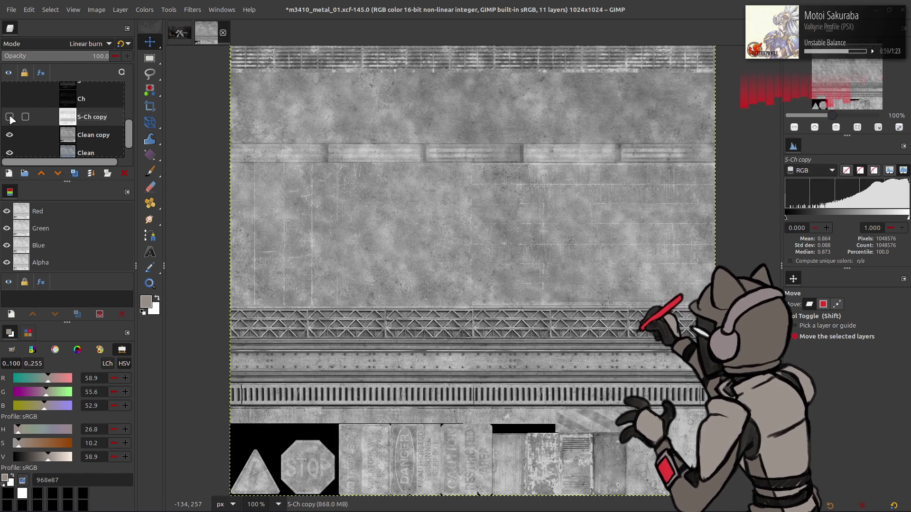
left_click(10, 116)
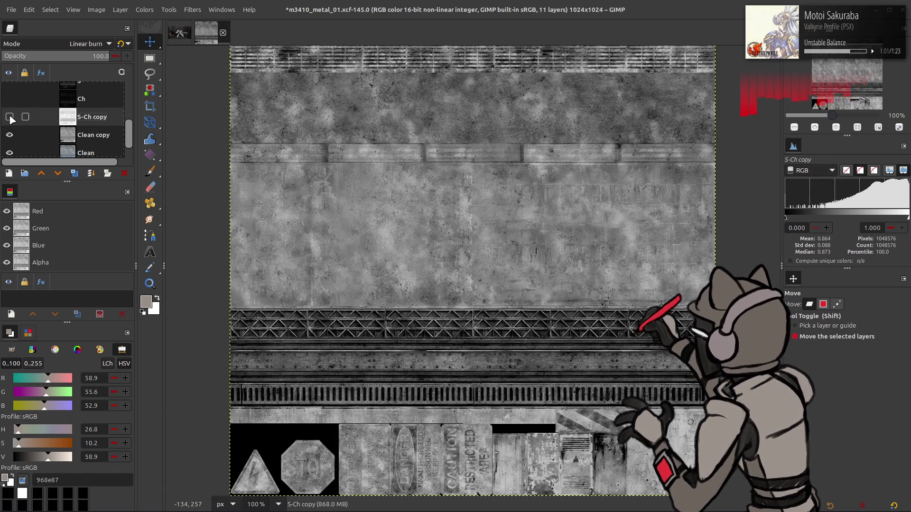
left_click(10, 117)
left_click(10, 117)
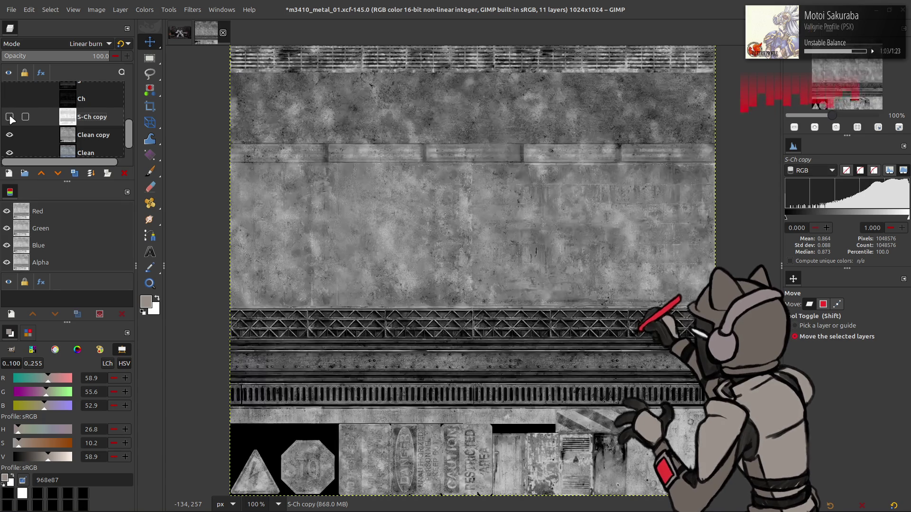
left_click(10, 117)
left_click(9, 117)
left_click_drag(367, 109, 367, 144)
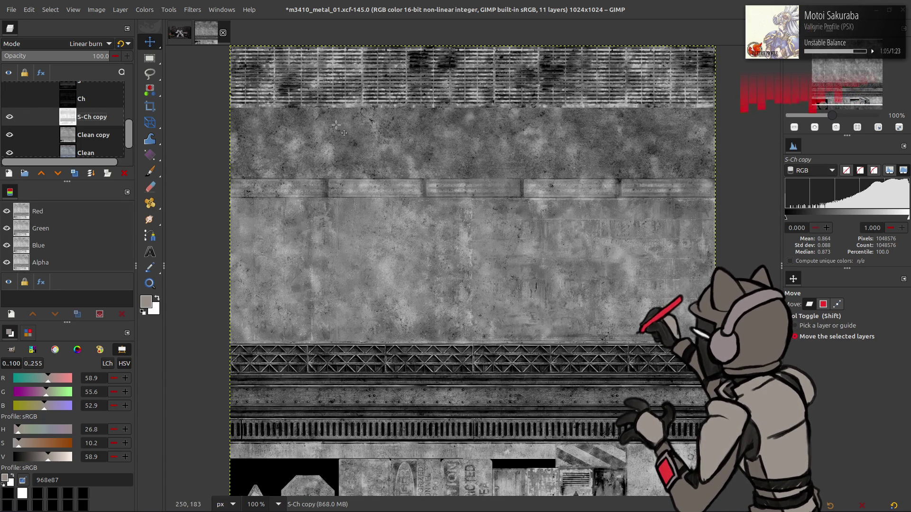
left_click(10, 116)
left_click(9, 117)
left_click(10, 116)
left_click(10, 117)
left_click(10, 116)
left_click(9, 117)
Apply Value Invert to S-Ch copy, then delete the layer.
left_click(145, 10)
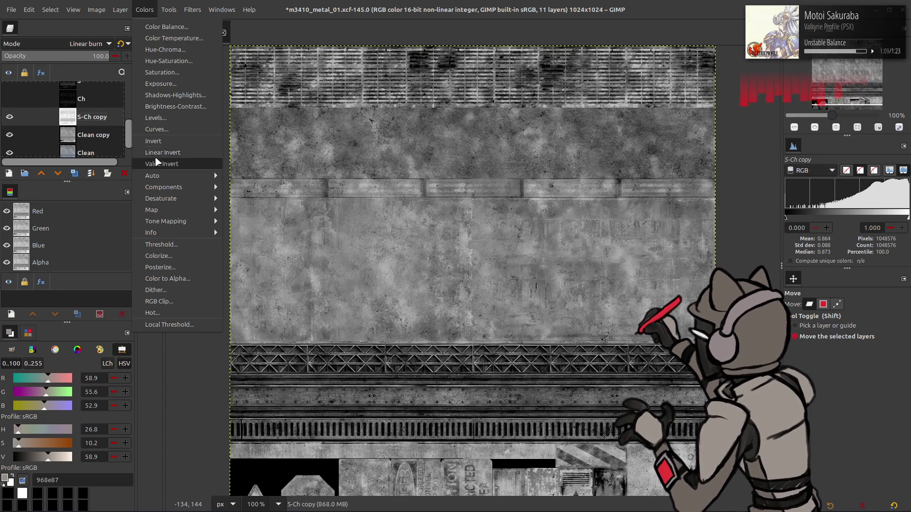
left_click(156, 163)
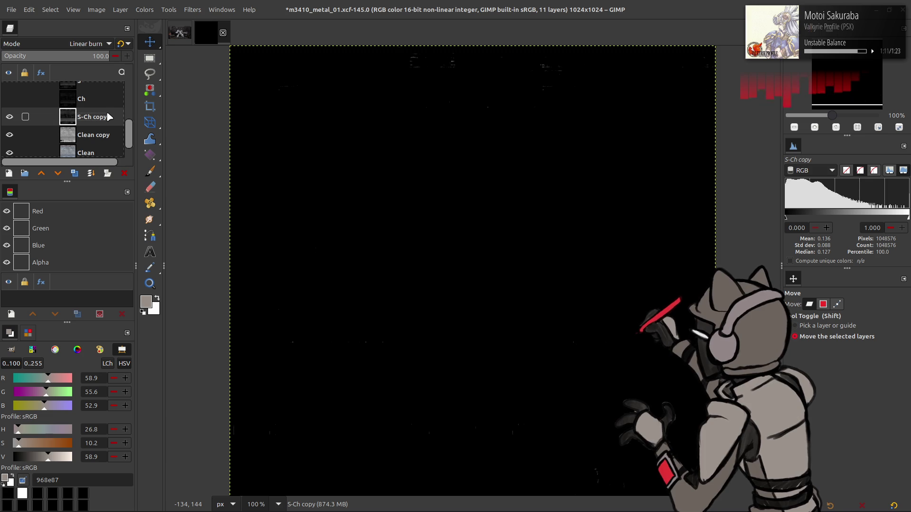
left_click(124, 173)
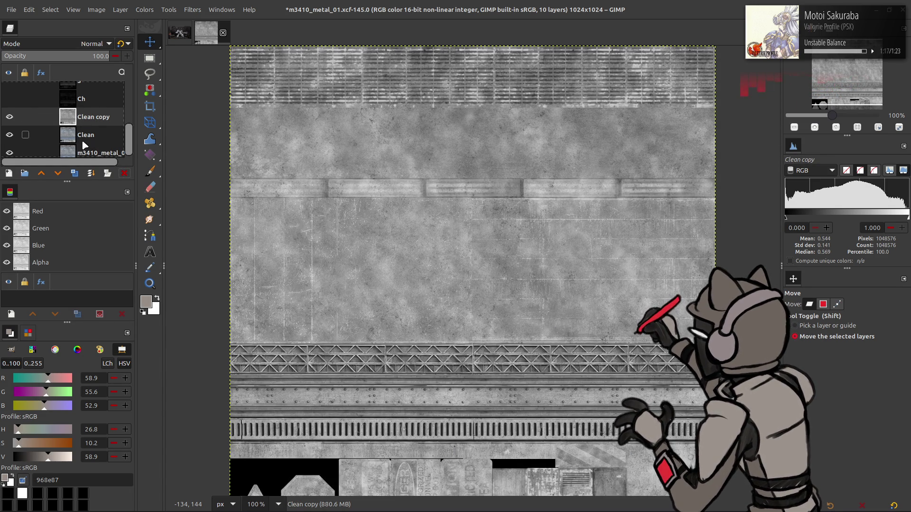
Duplicate Clean copy and extract its Y'CbCr Y' component into a greyscale Clean copy #1.
left_click(76, 173)
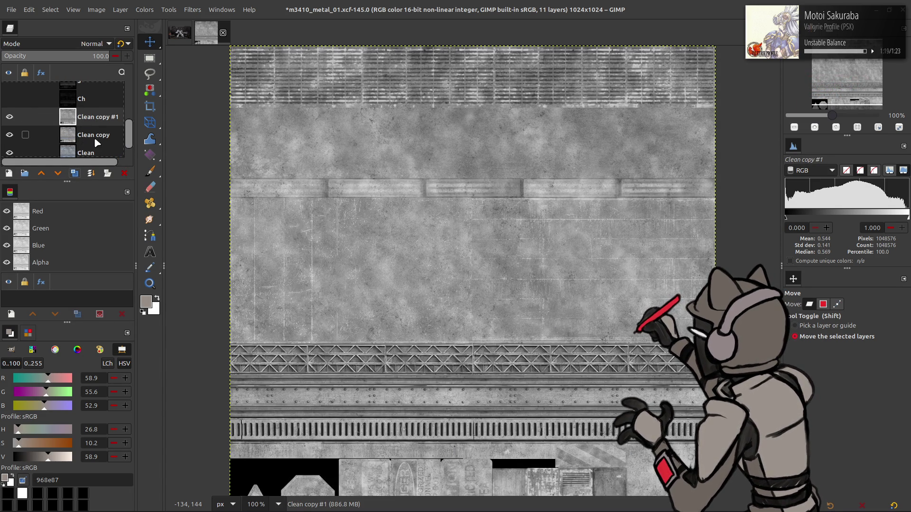
left_click(58, 173)
left_click(144, 10)
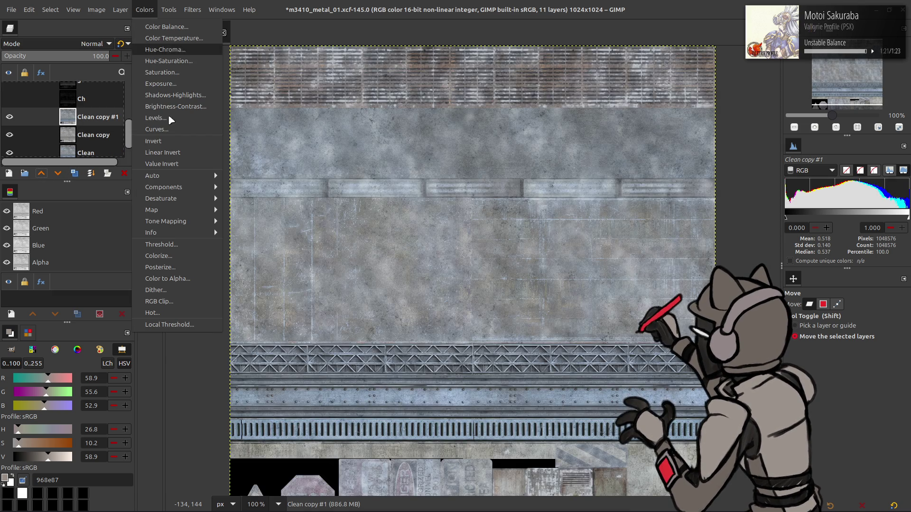
mouse_move(164, 187)
left_click(265, 198)
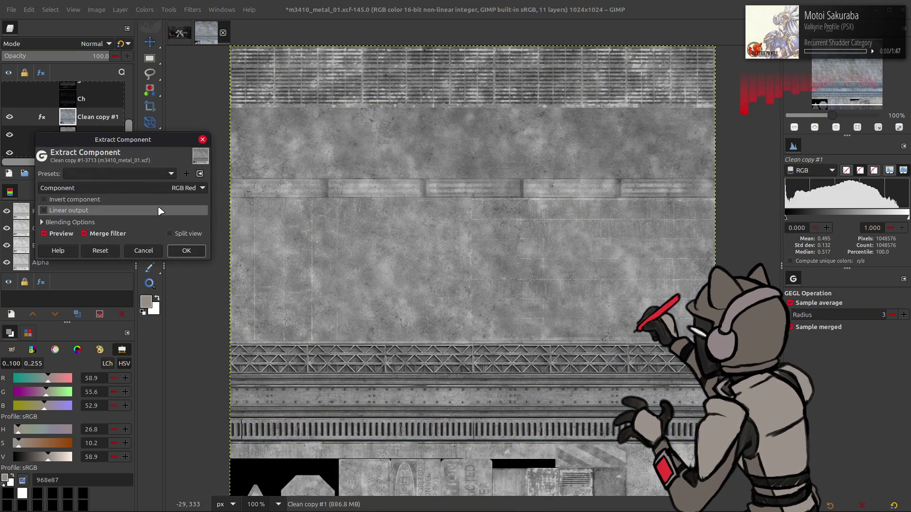
left_click(157, 211)
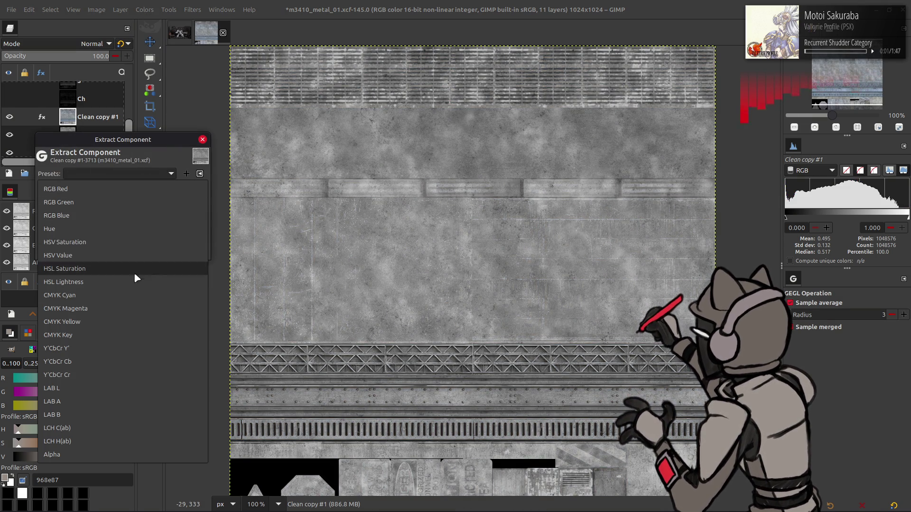
left_click(114, 348)
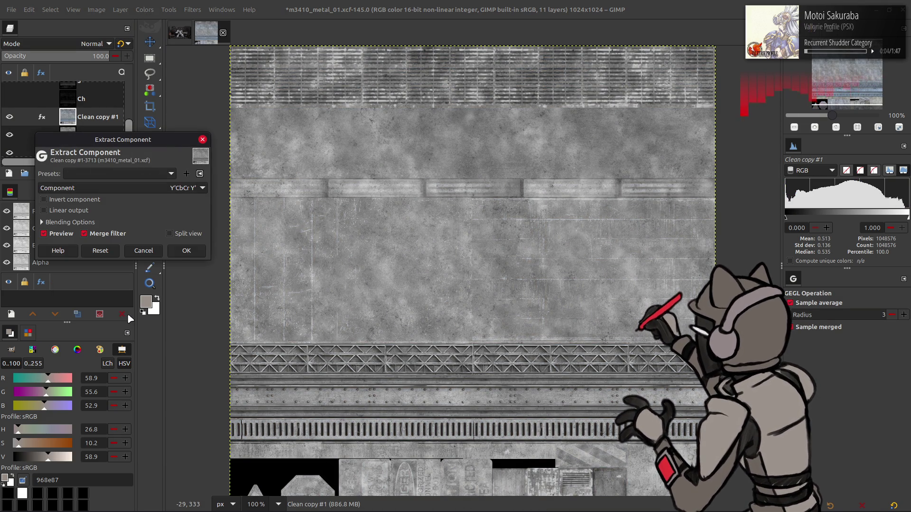
left_click(176, 251)
left_click(9, 116)
left_click(9, 117)
scroll(57, 112, "up", 1)
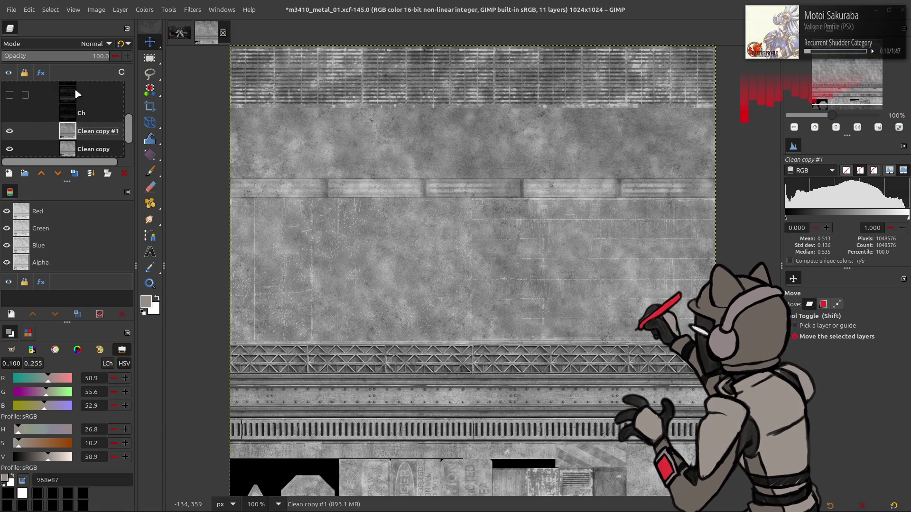
left_click(143, 10)
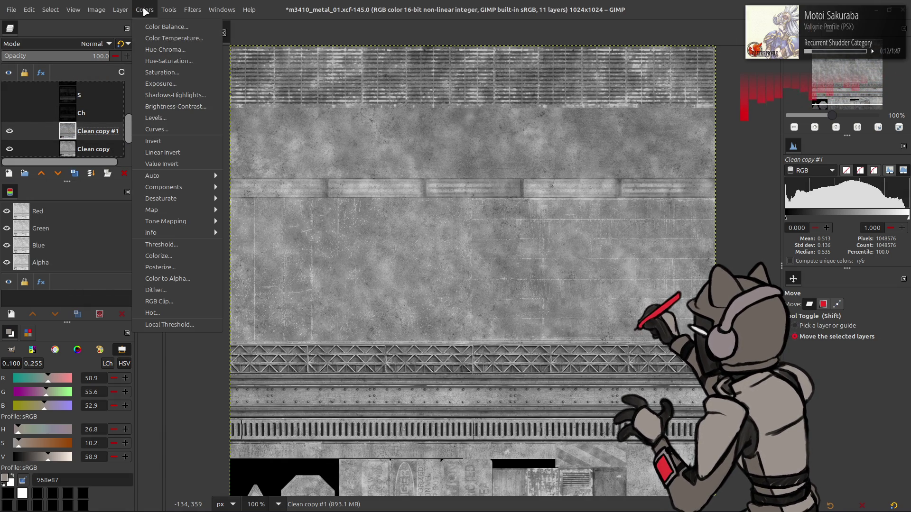
Invert the grayscale Clean copy #1 and set its Levels gamma to 2.
left_click(164, 141)
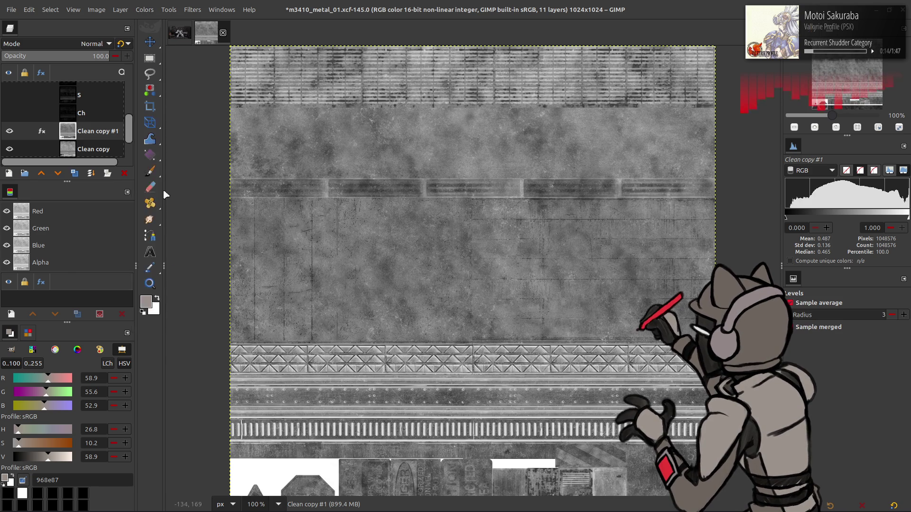
key("alt+c")
key("l")
double_click(186, 268)
type("2")
key("Return")
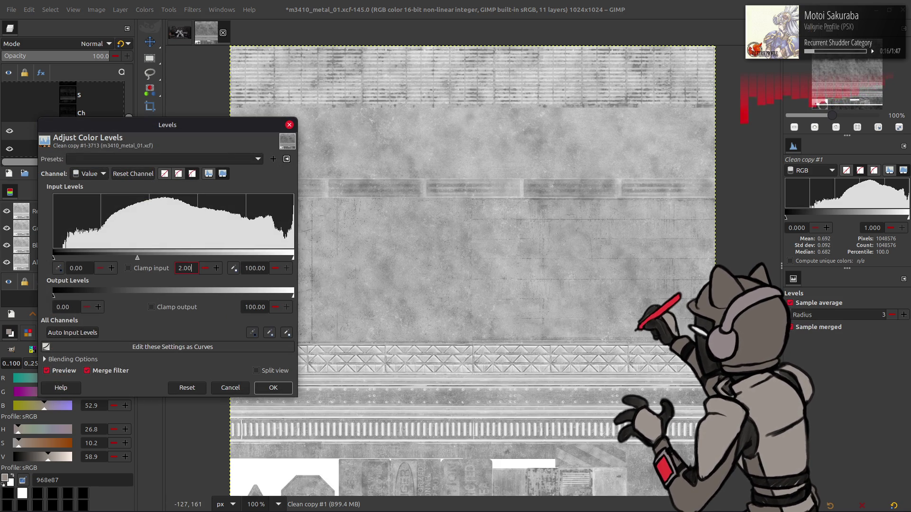
left_click(273, 387)
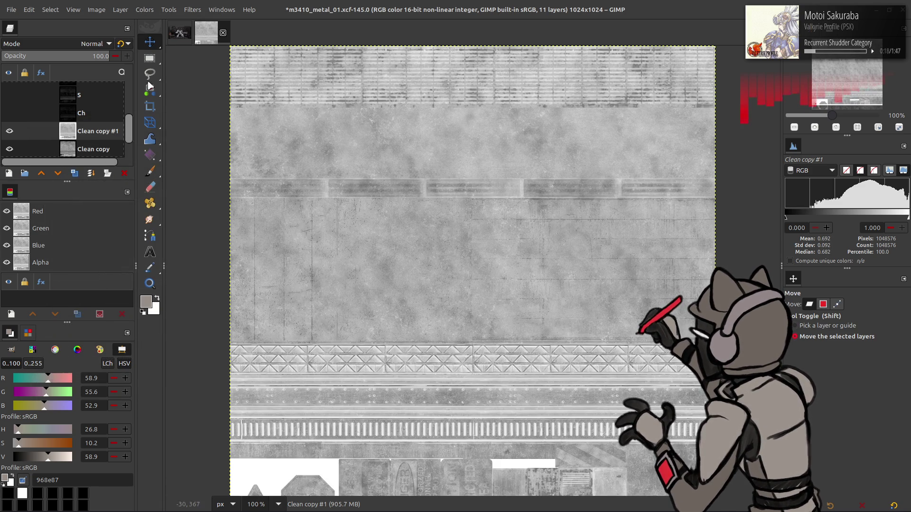
Raise the Levels black point of Clean copy #1 to 29.
left_click(137, 10)
left_click(181, 121)
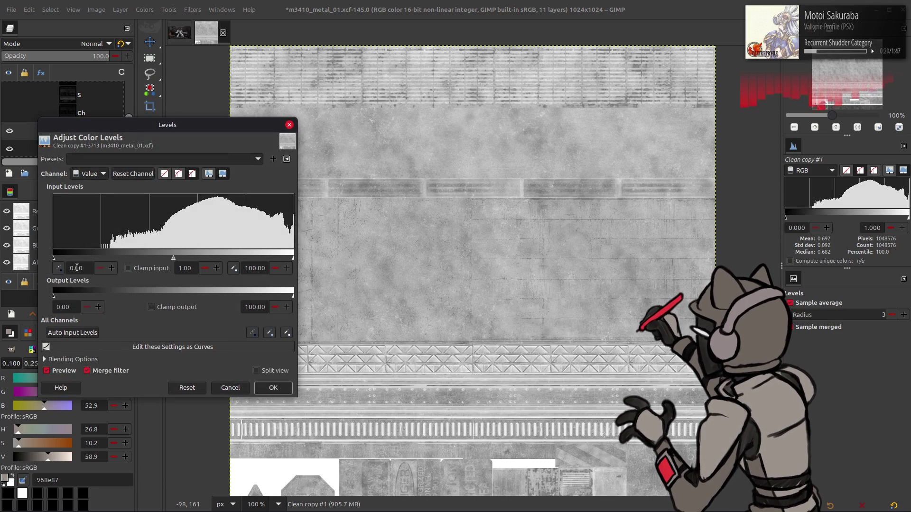
type("25")
key("BackSpace")
type("9")
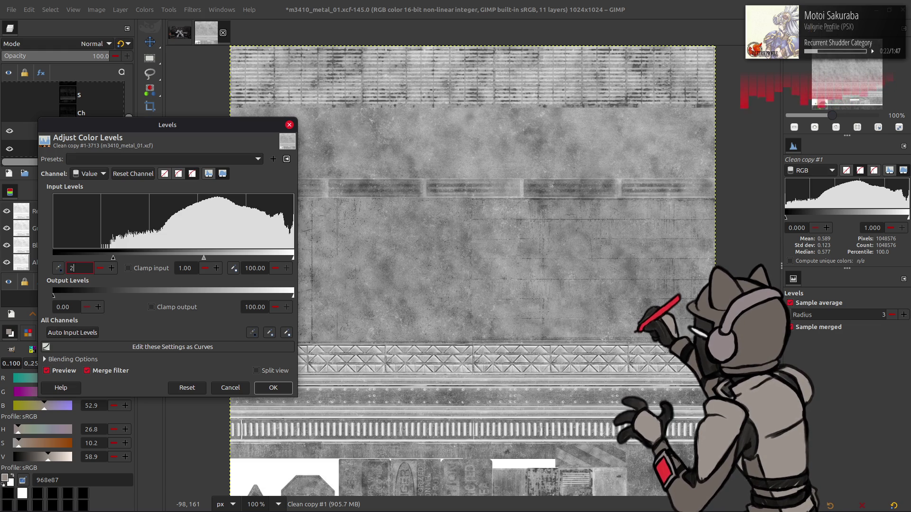
left_click(274, 388)
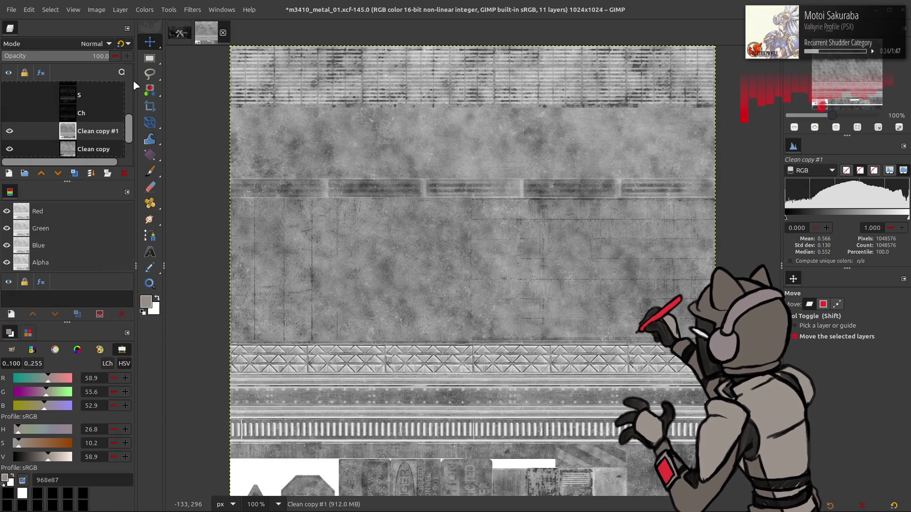
Invert the adjusted layer, compare it by toggling visibility, then invert it back.
left_click(144, 9)
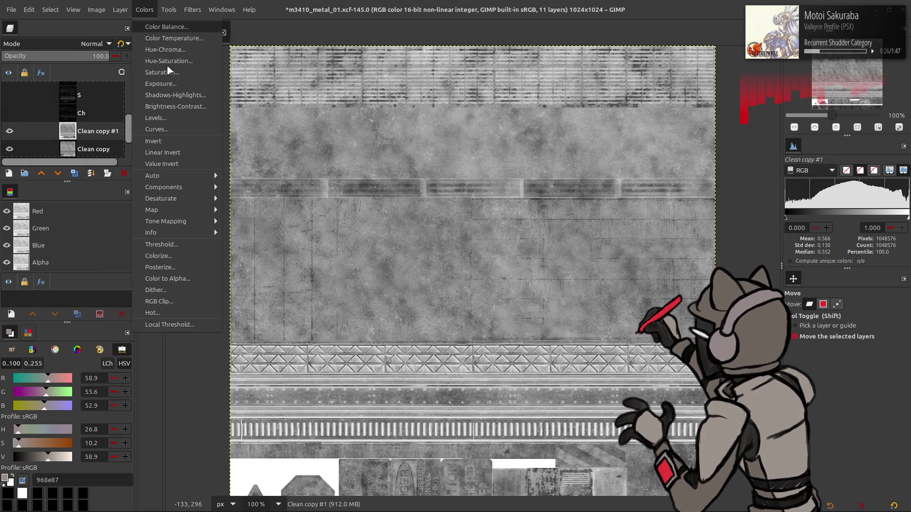
left_click(176, 144)
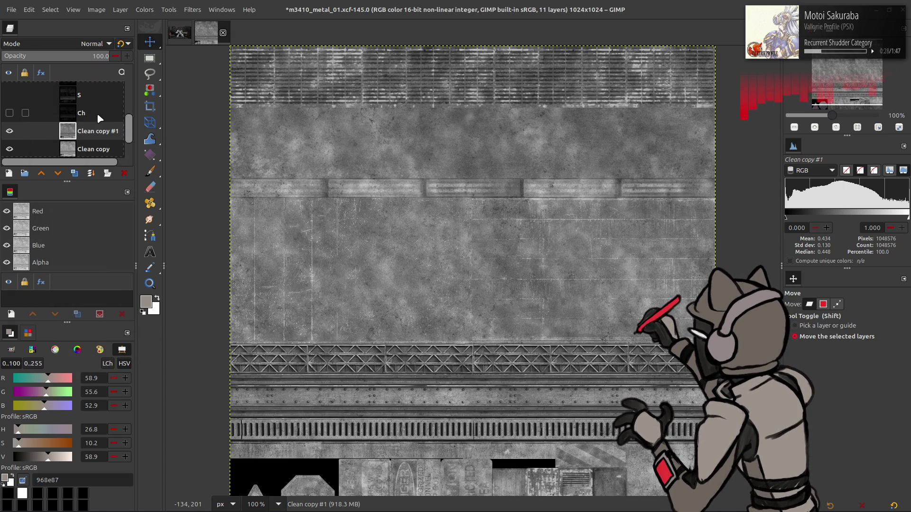
left_click(9, 131)
left_click(10, 130)
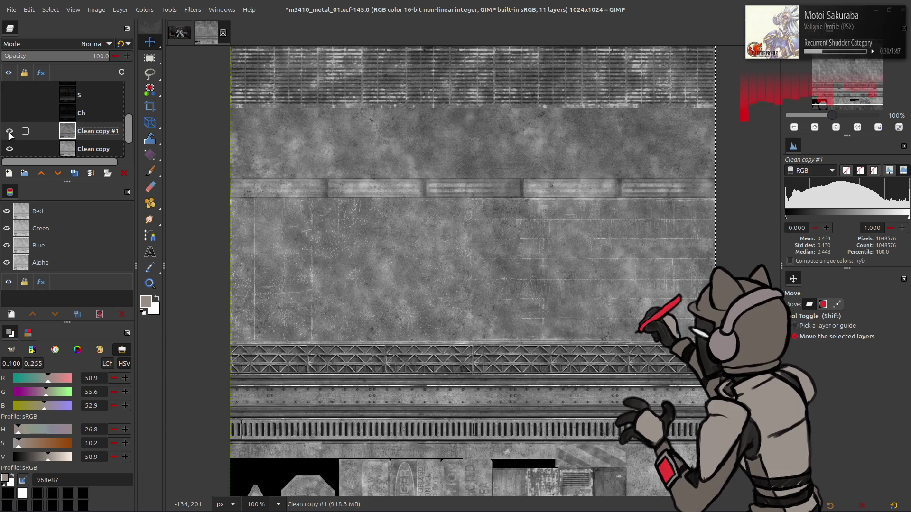
left_click(144, 9)
left_click(176, 144)
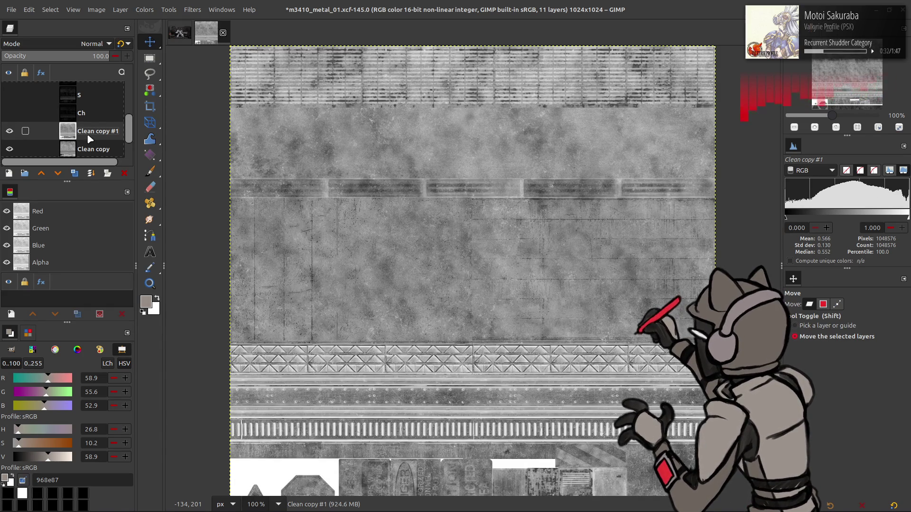
Try Multiply blend mode on Clean copy #1, undo it and an earlier adjustment, and compare.
left_click(80, 41)
left_click(58, 216)
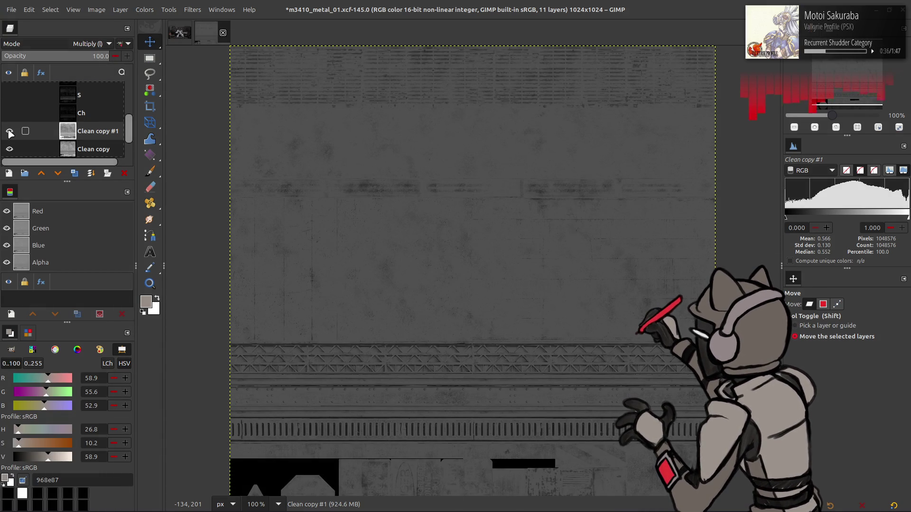
key("ctrl+z")
key("ctrl+z")
key("ctrl+z")
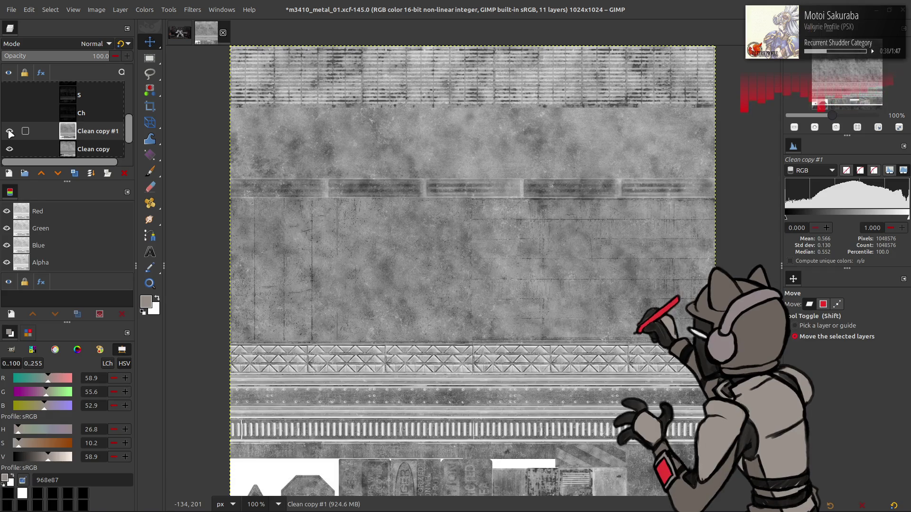
key("ctrl+z")
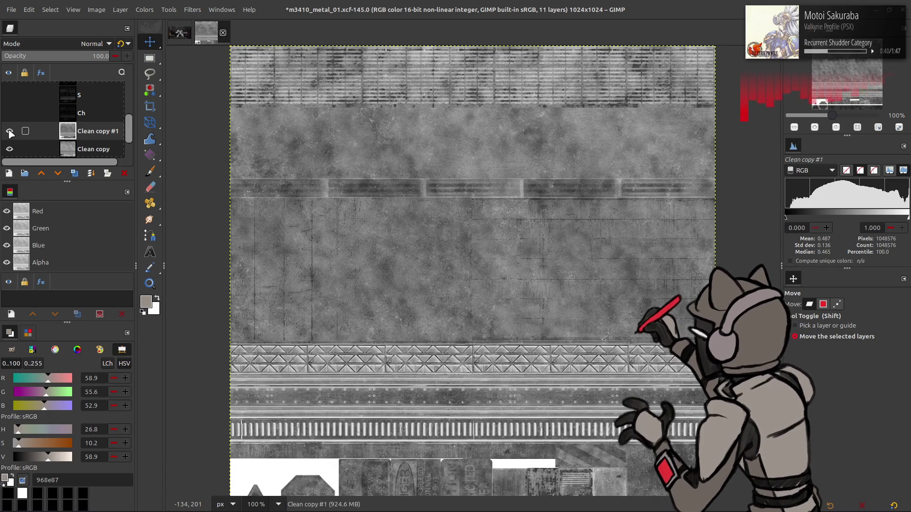
left_click(9, 131)
left_click(9, 132)
left_click(10, 132)
left_click(10, 132)
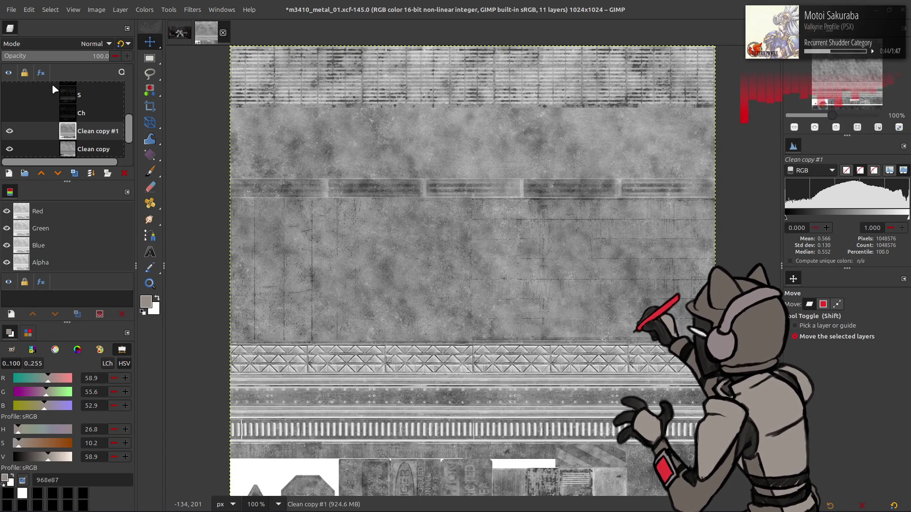
Toggle the Ch layer's visibility off and on to compare the result.
left_click(145, 14)
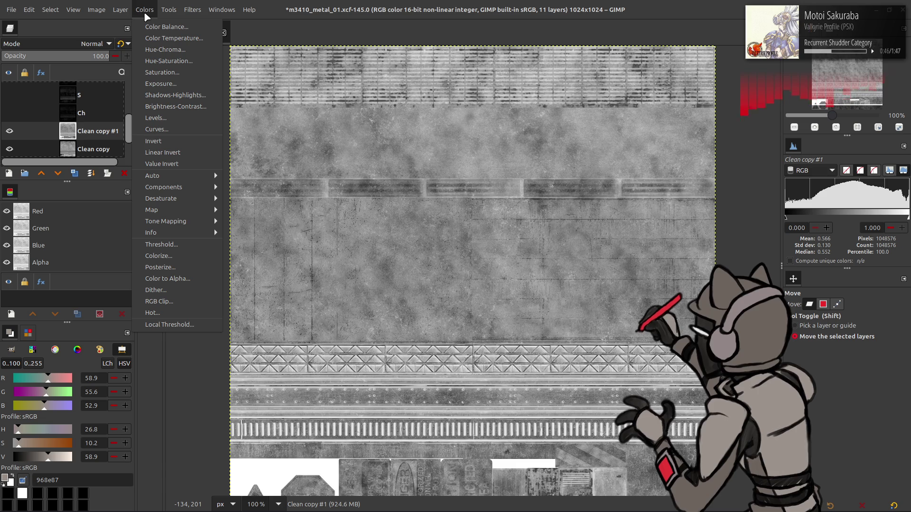
left_click(145, 13)
left_click(9, 113)
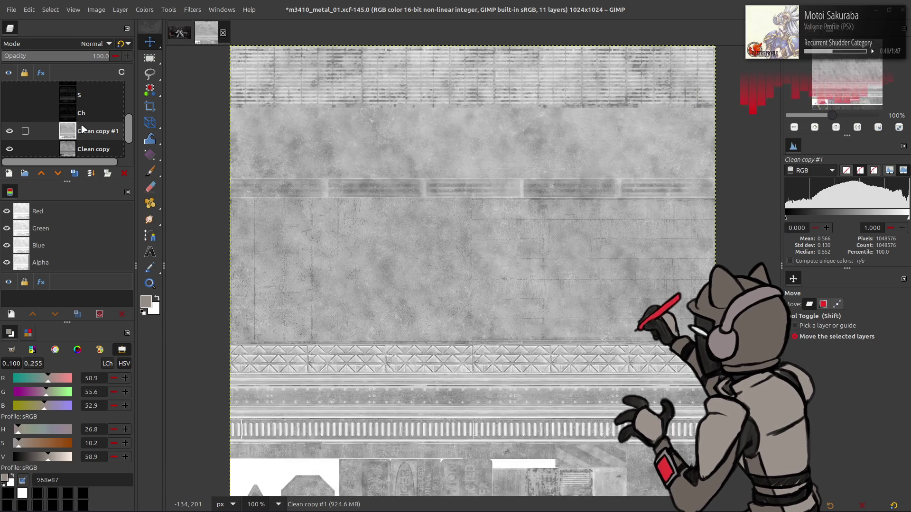
left_click(9, 112)
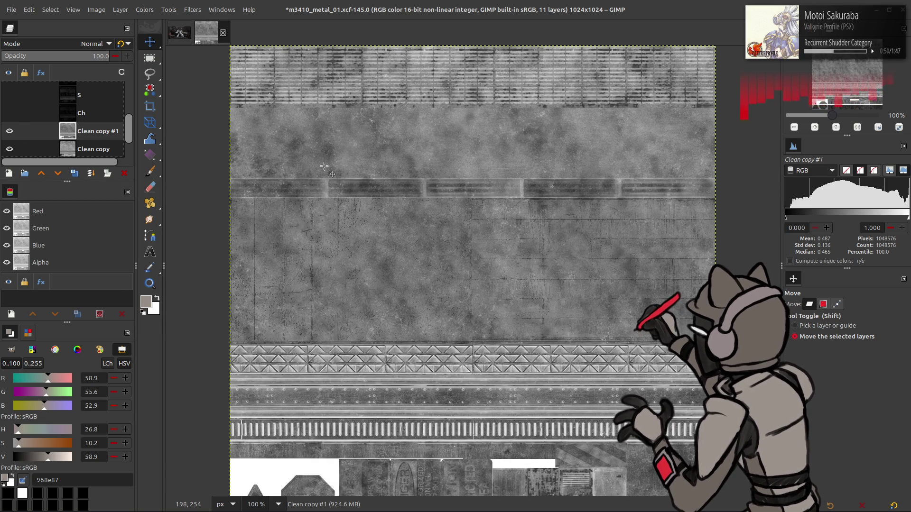
Copy and paste the layer as Clean copy #2, hide Clean copy #1, and invert the new copy.
key("ctrl+c")
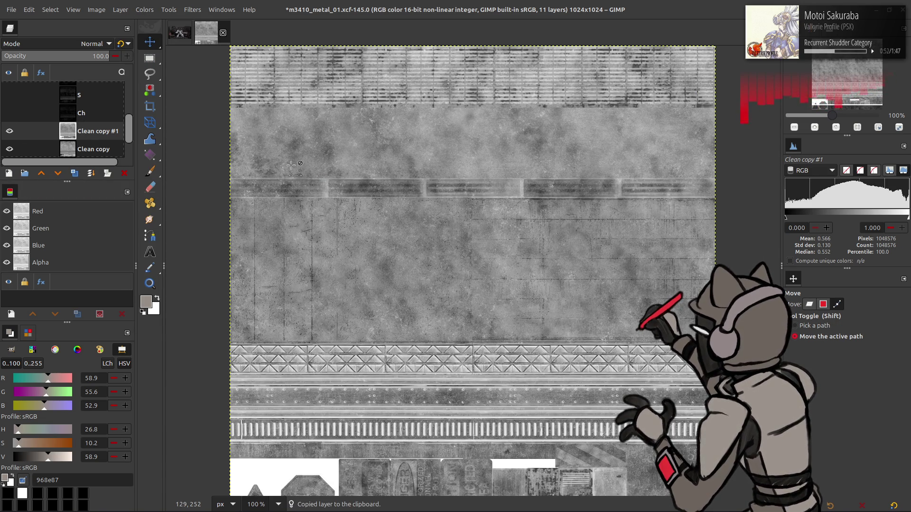
key("shift+ctrl+d")
left_click(10, 149)
left_click(144, 10)
left_click(156, 130)
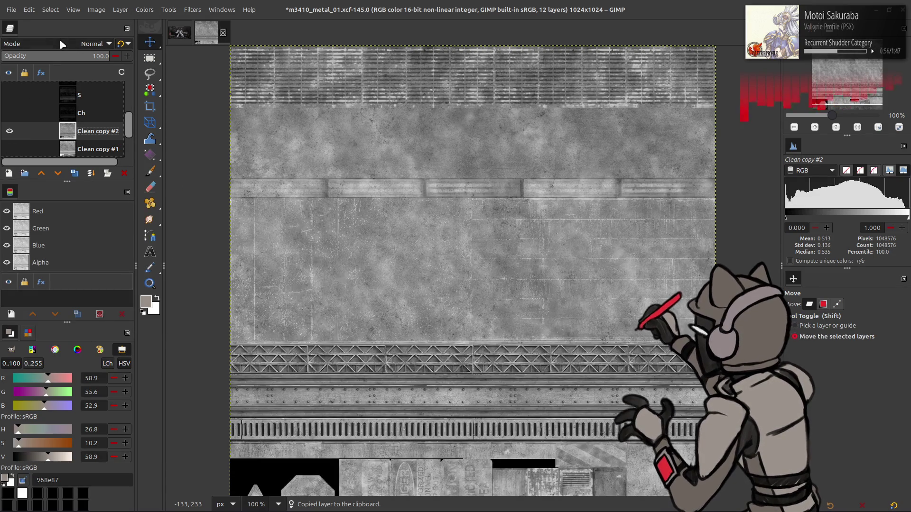